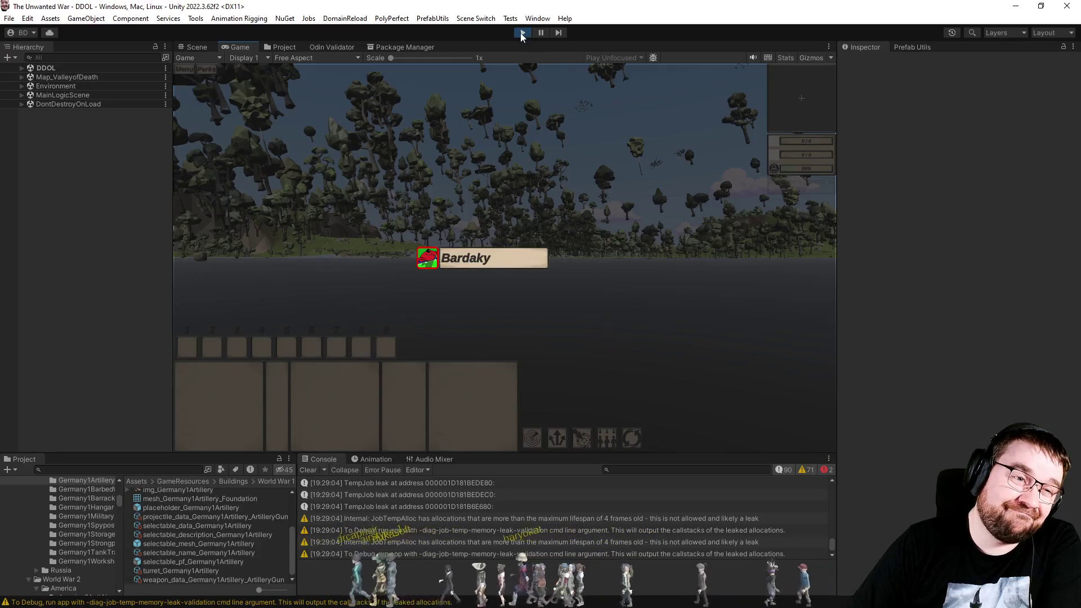
Stop play mode and load the InitialLoading scene from the Scene Switch menu.
{"action": "left_click", "coordinate": [522, 33]}
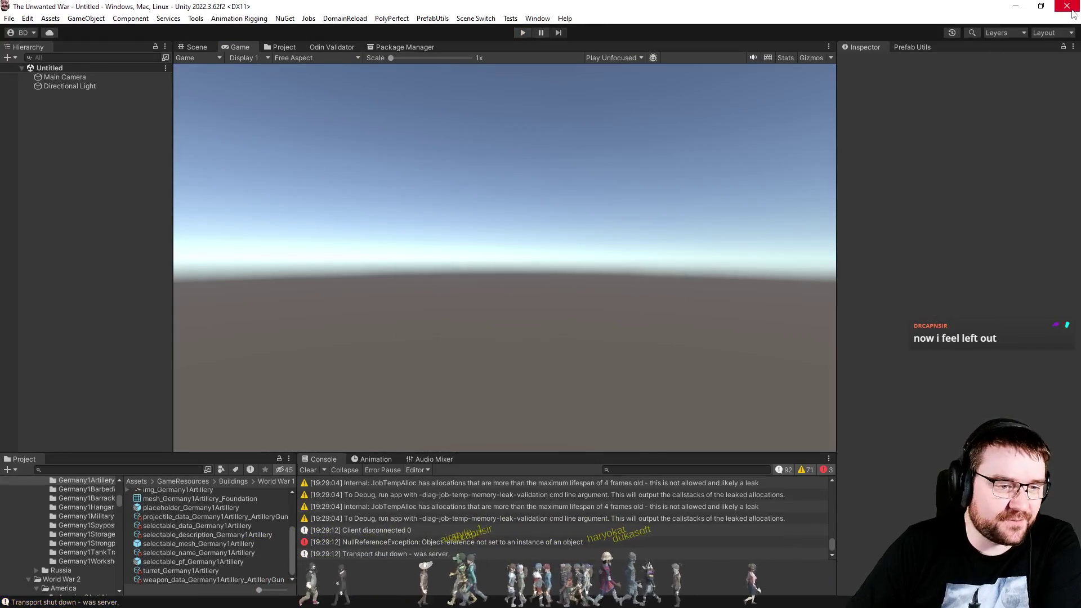
{"action": "left_click", "coordinate": [476, 18]}
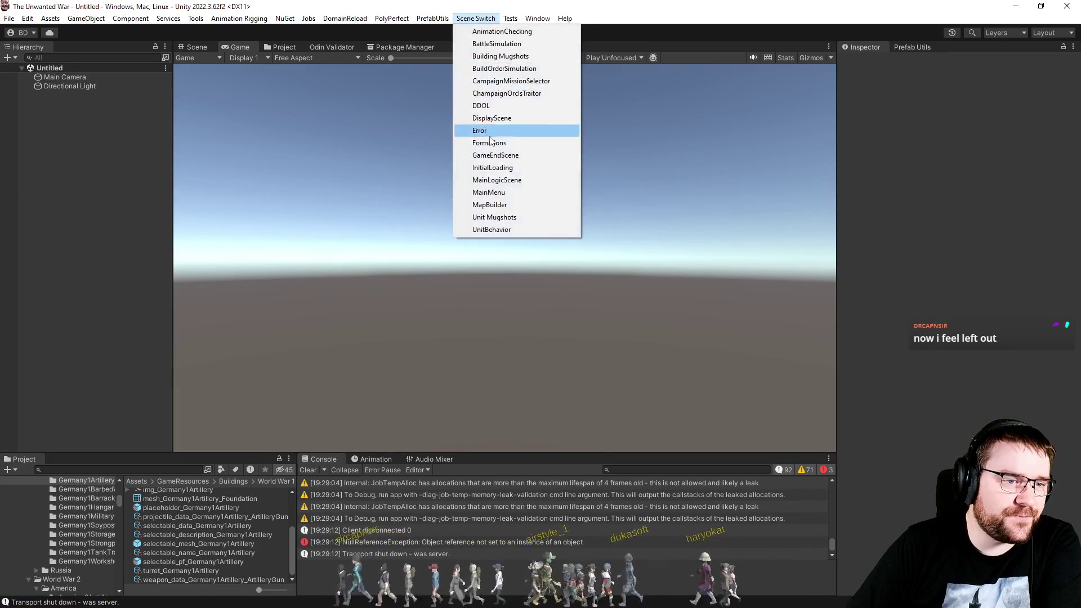
{"action": "left_click", "coordinate": [490, 167]}
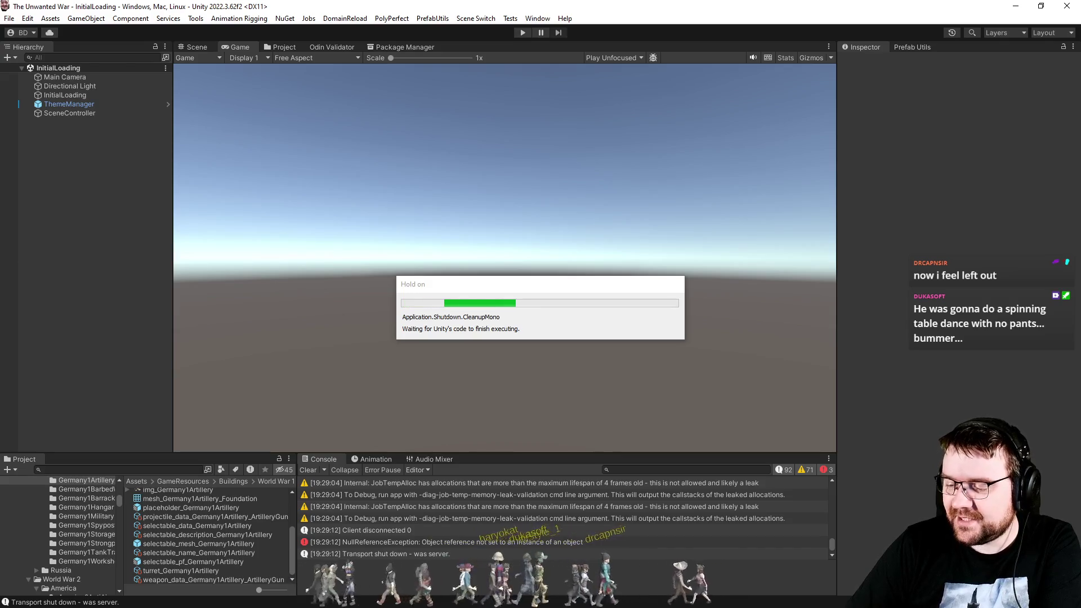
Switch back to the Unity window while play mode loads into the main menu.
{"action": "key", "text": "alt+Tab"}
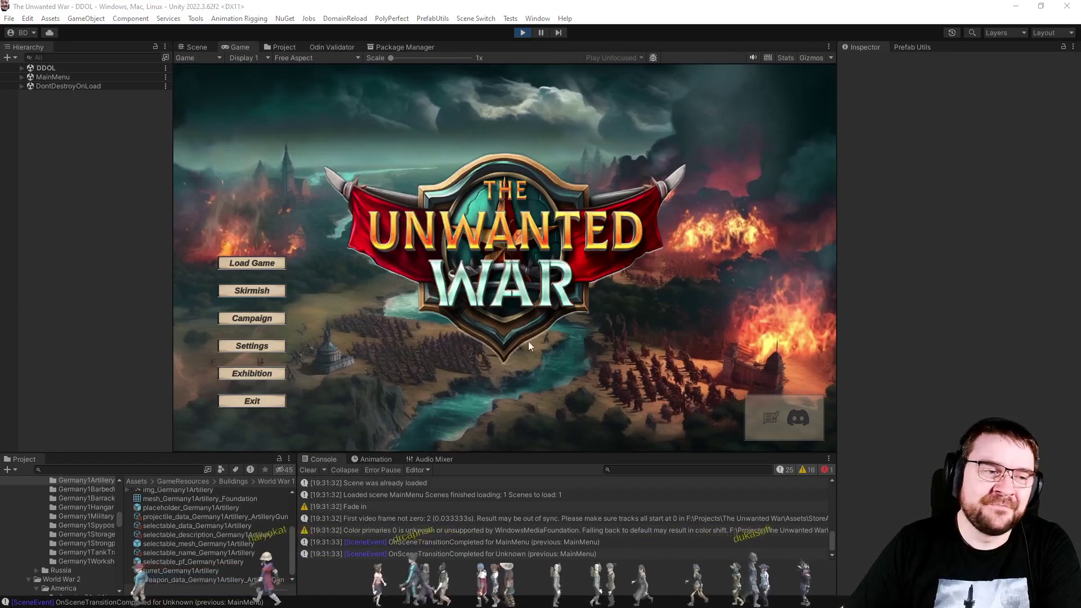
Set up a skirmish with player 3 as PC - Effortless England and a map exploration setting.
{"action": "left_click", "coordinate": [255, 294]}
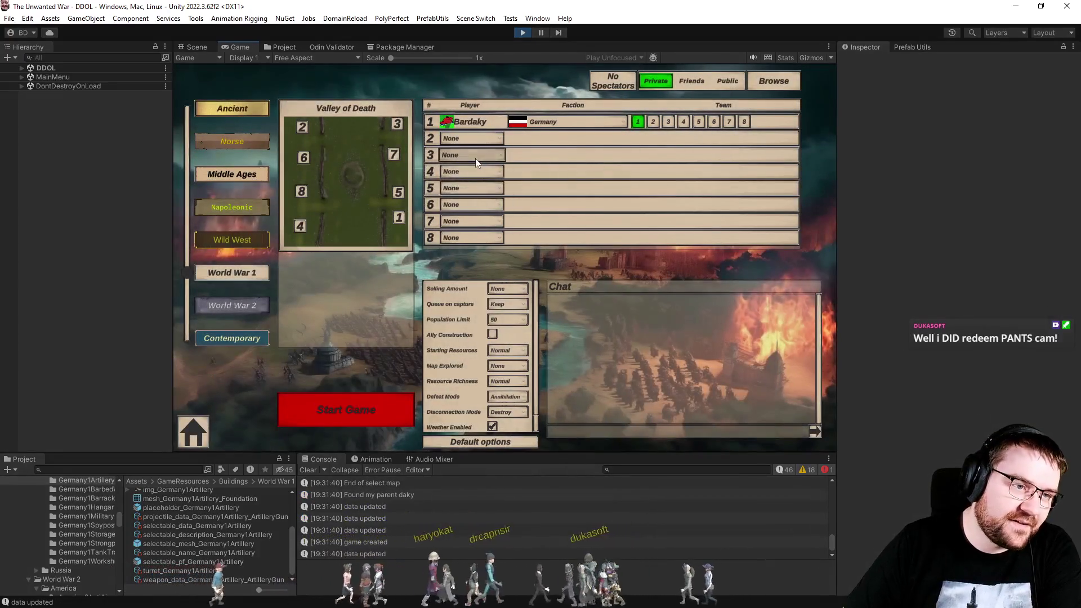
{"action": "left_click", "coordinate": [475, 156]}
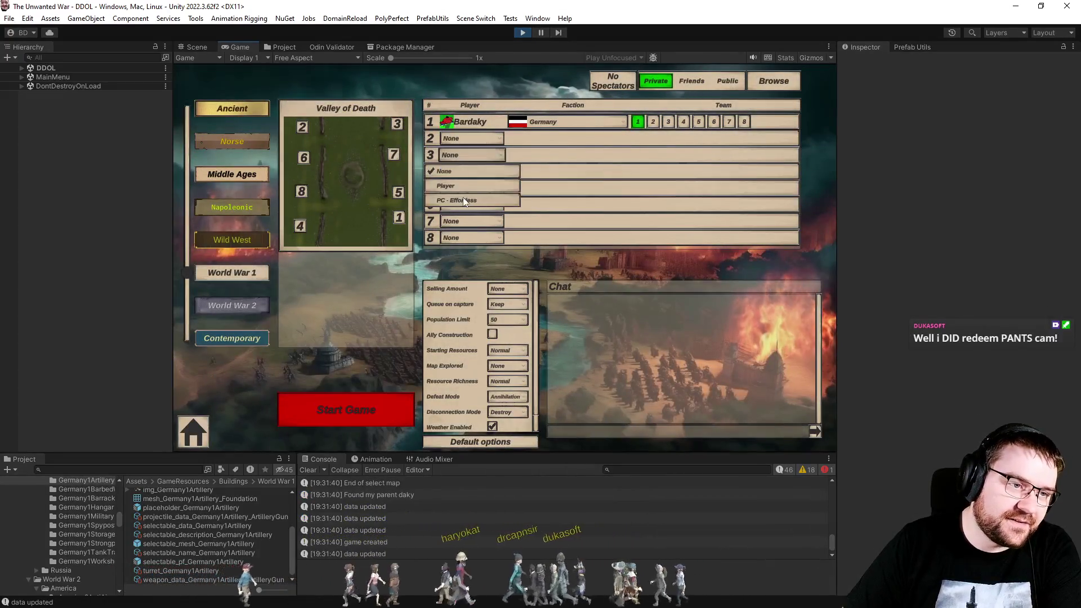
{"action": "left_click", "coordinate": [462, 197]}
{"action": "left_click", "coordinate": [566, 160]}
{"action": "left_click", "coordinate": [558, 175]}
{"action": "left_click", "coordinate": [506, 366]}
{"action": "left_click", "coordinate": [511, 403]}
Launch the Valley of Death skirmish, inspect the IndexOutOfRangeException trace, then stop play mode.
{"action": "left_click", "coordinate": [346, 410]}
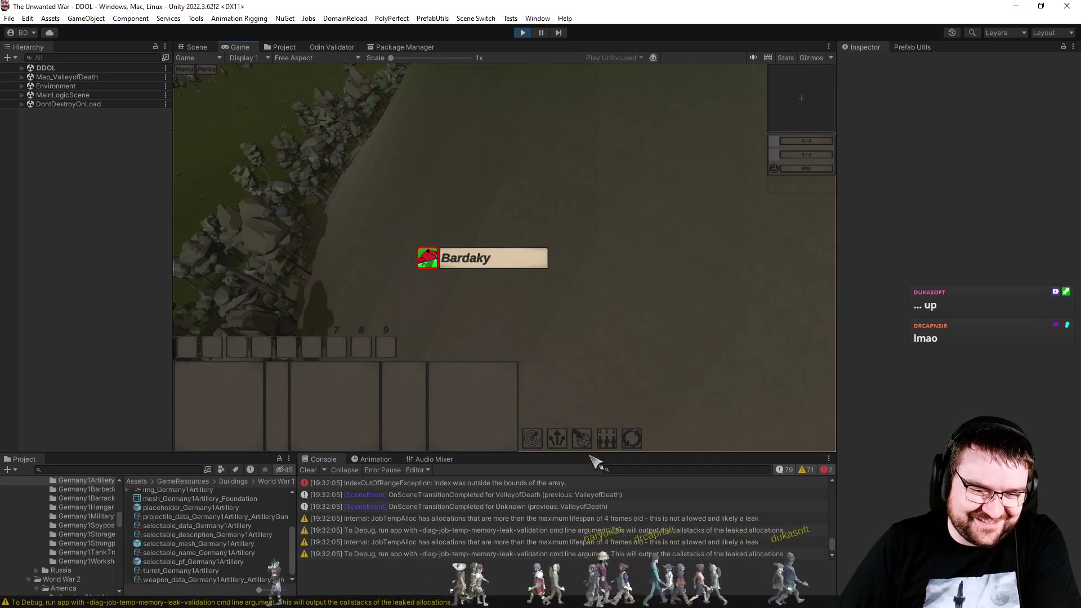
{"action": "left_click", "coordinate": [461, 483]}
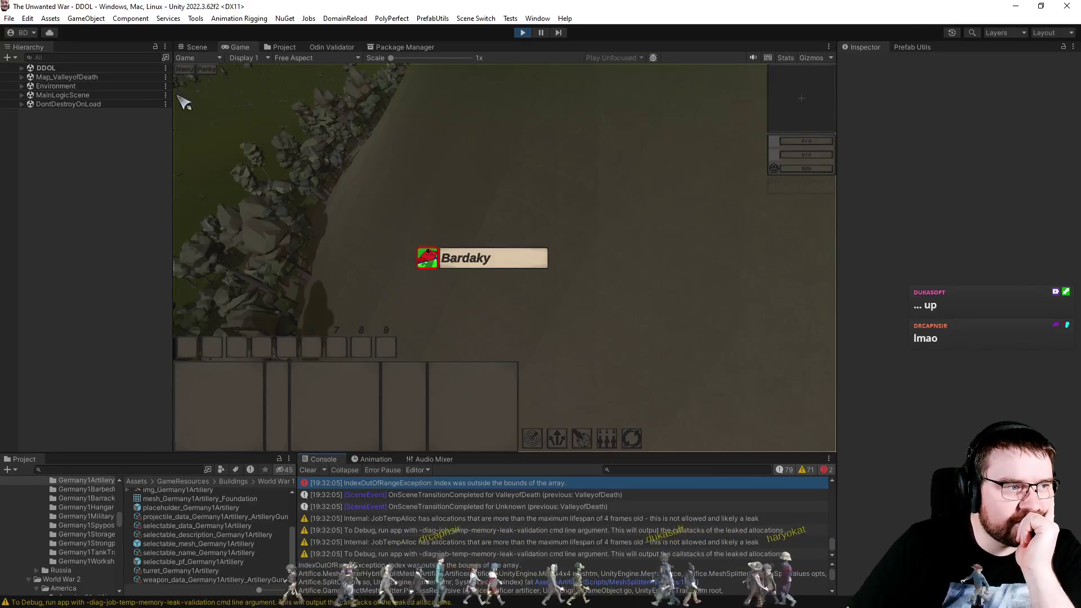
{"action": "left_click", "coordinate": [521, 32]}
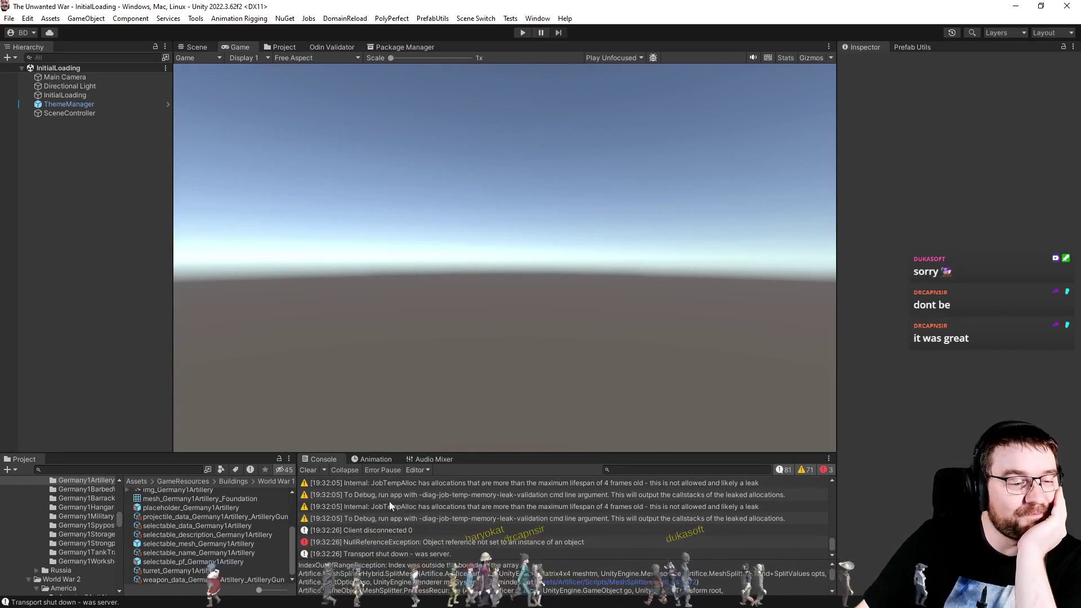
Clear the console and open the selectable_pf_Germany1Artillery prefab for editing.
{"action": "left_click", "coordinate": [308, 470]}
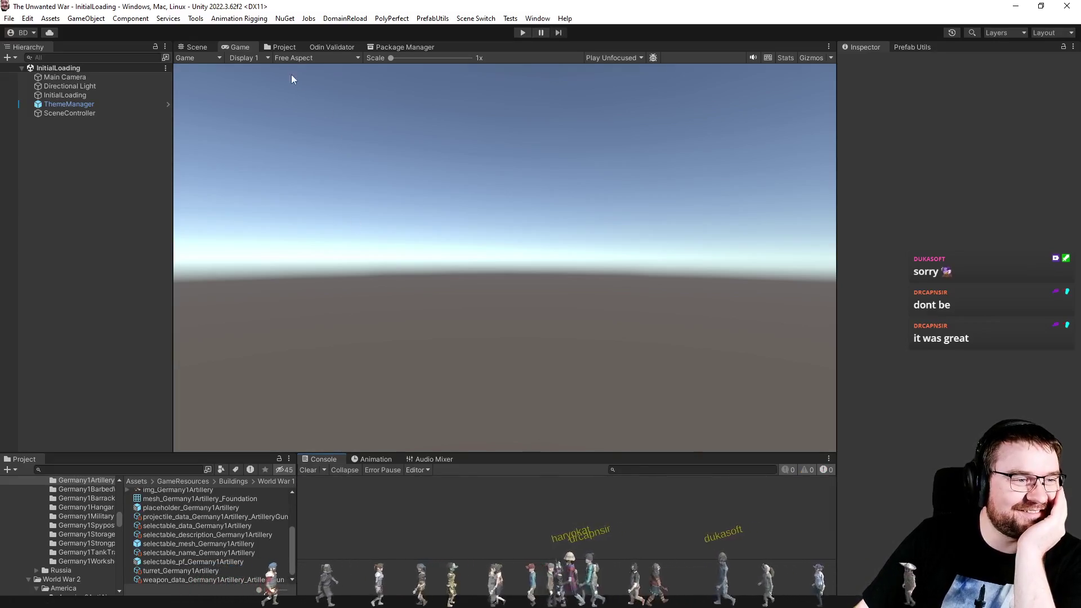
{"action": "left_click", "coordinate": [284, 47]}
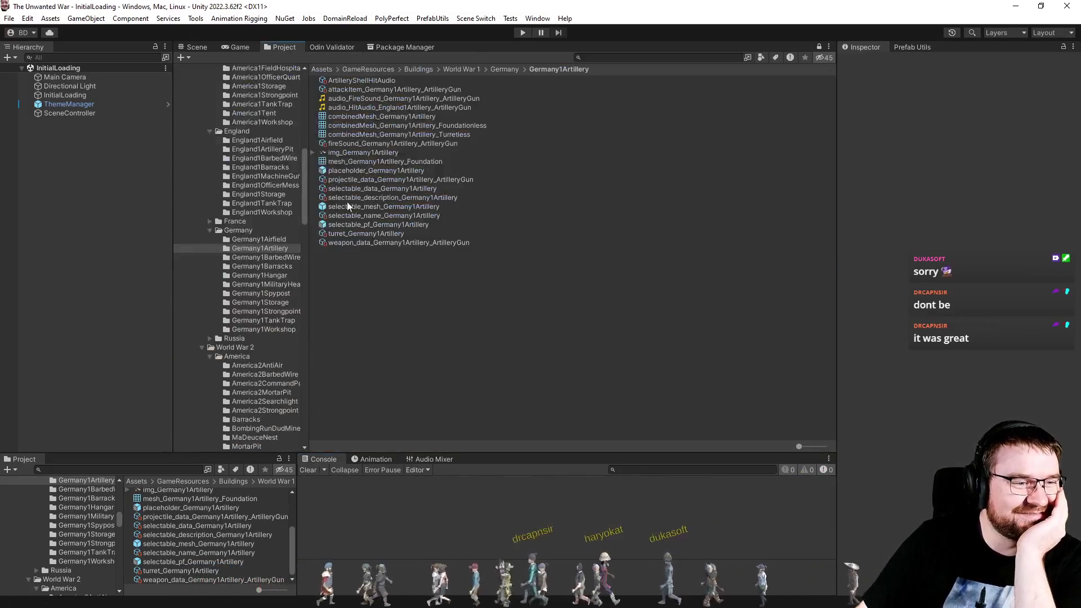
{"action": "left_click", "coordinate": [369, 224]}
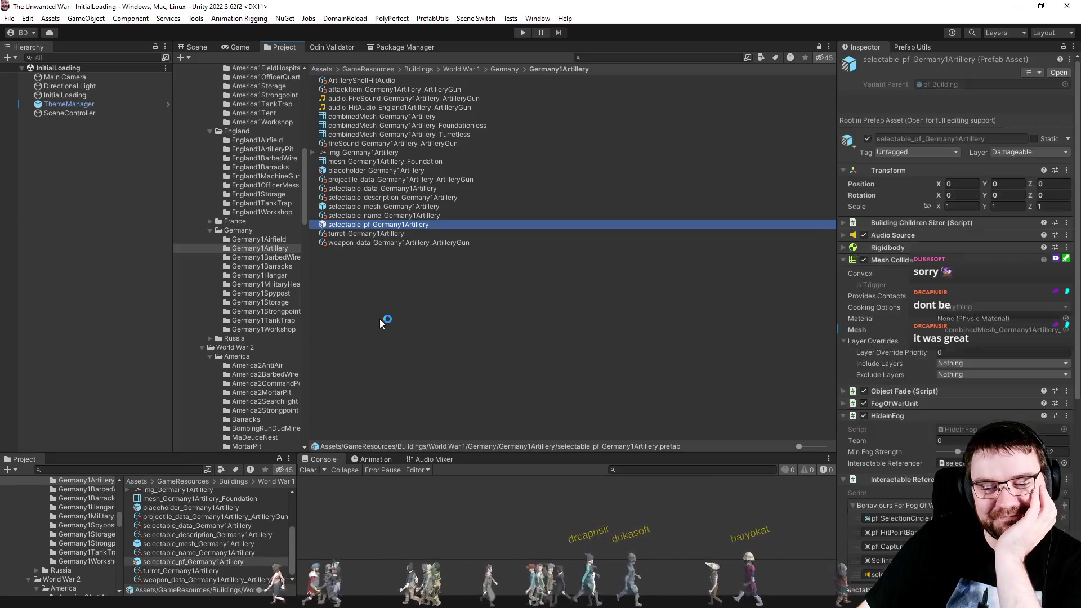
Inspect the Cannon_LOD2 mesh in the Scene view, then list the Germany1Hangar folder.
{"action": "left_click", "coordinate": [207, 48]}
{"action": "left_click", "coordinate": [643, 336]}
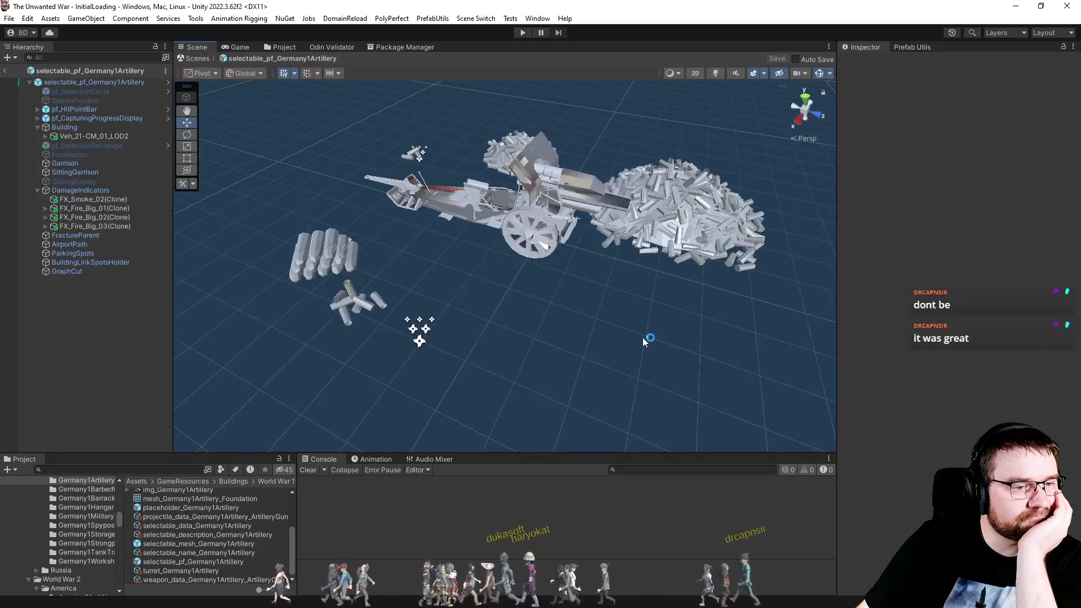
{"action": "left_click", "coordinate": [563, 195]}
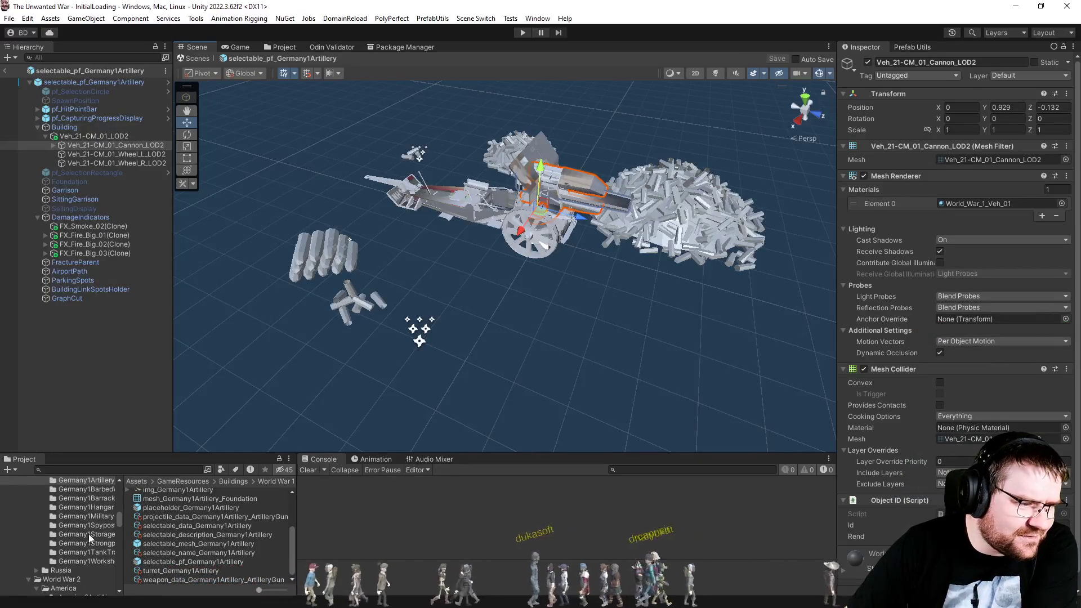
{"action": "left_click", "coordinate": [82, 507]}
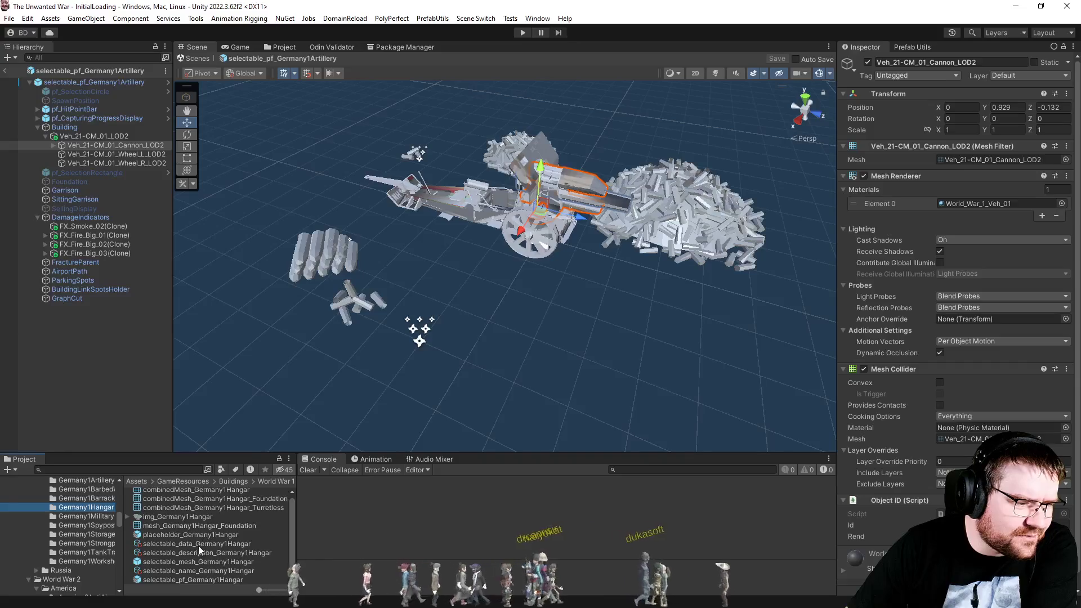
Open selectable_pf_Germany1Hangar and inspect its Building object.
{"action": "double_click", "coordinate": [191, 579]}
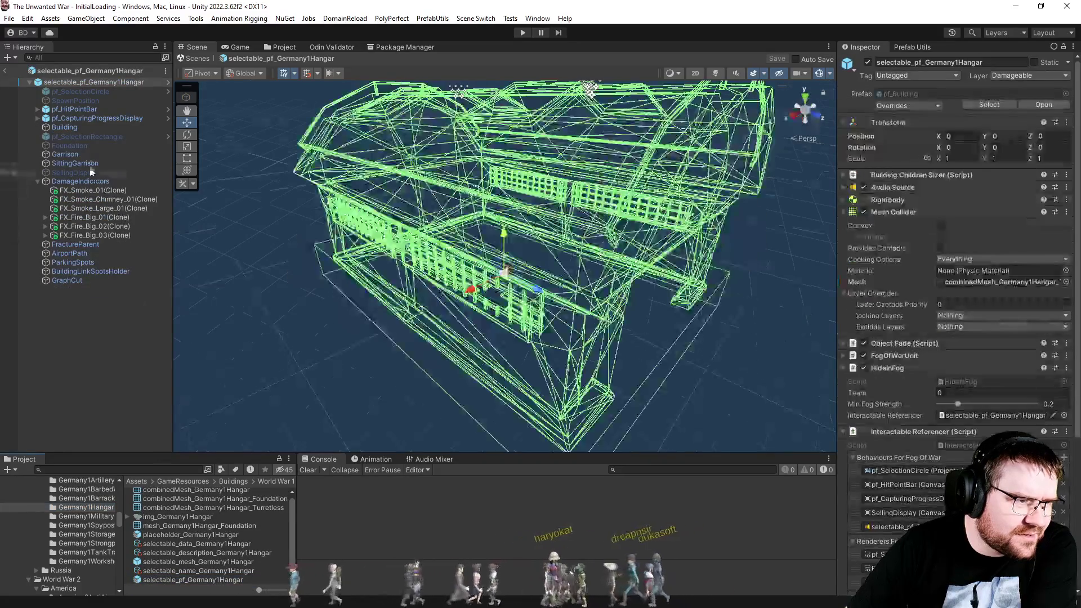
{"action": "left_click", "coordinate": [64, 128]}
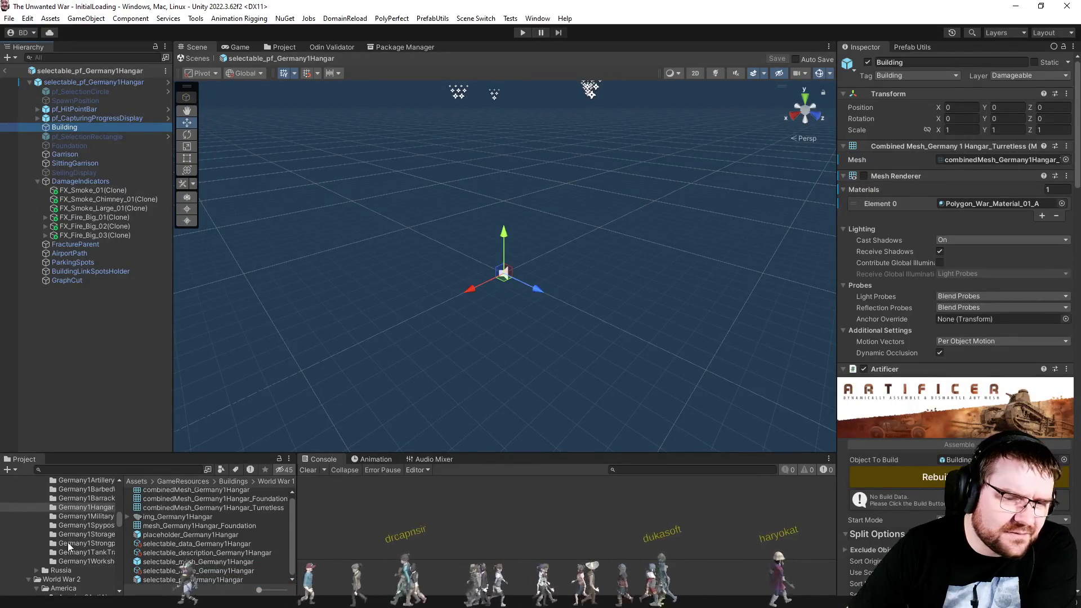
{"action": "scroll", "coordinate": [67, 542], "scroll_direction": "up", "scroll_amount": 2}
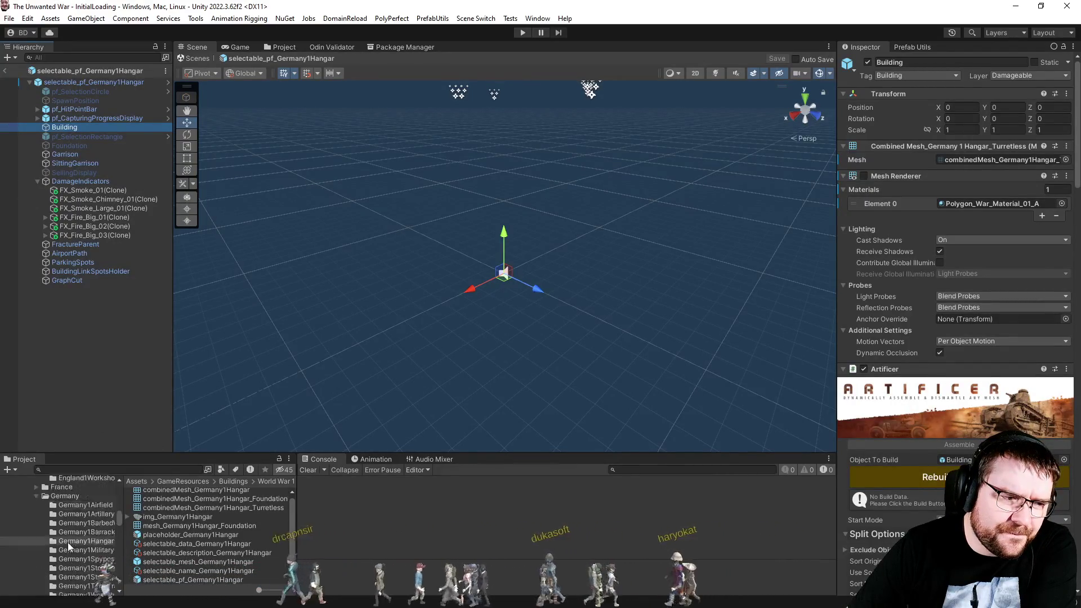
{"action": "scroll", "coordinate": [67, 542], "scroll_direction": "up", "scroll_amount": 2}
{"action": "scroll", "coordinate": [68, 542], "scroll_direction": "up", "scroll_amount": 2}
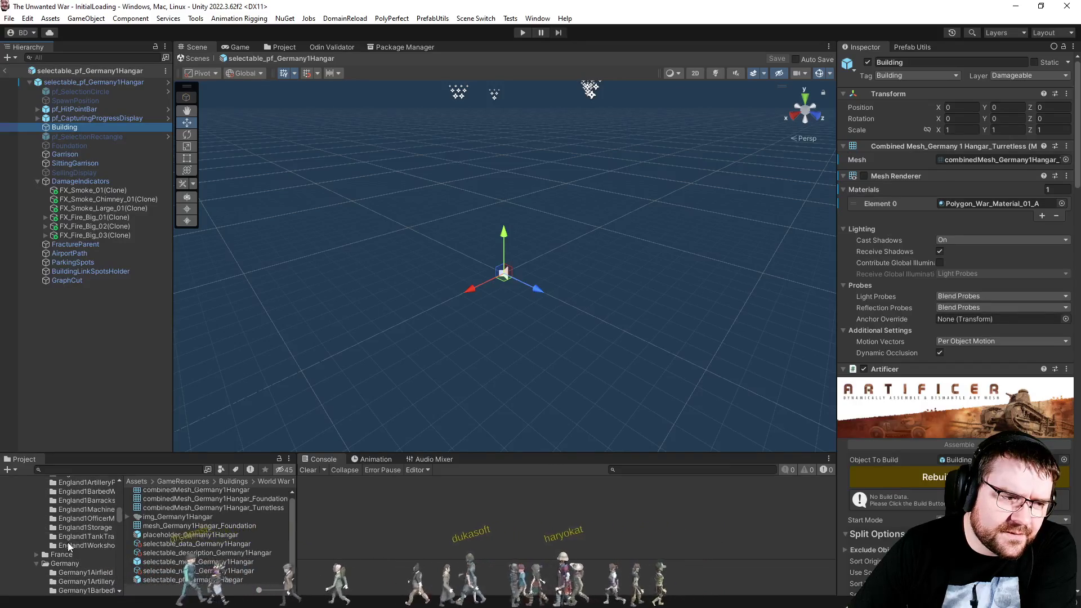
{"action": "scroll", "coordinate": [68, 542], "scroll_direction": "up", "scroll_amount": 2}
Open selectable_pf_England1ArtilleryPit from its folder and select its Building object.
{"action": "left_click", "coordinate": [83, 516]}
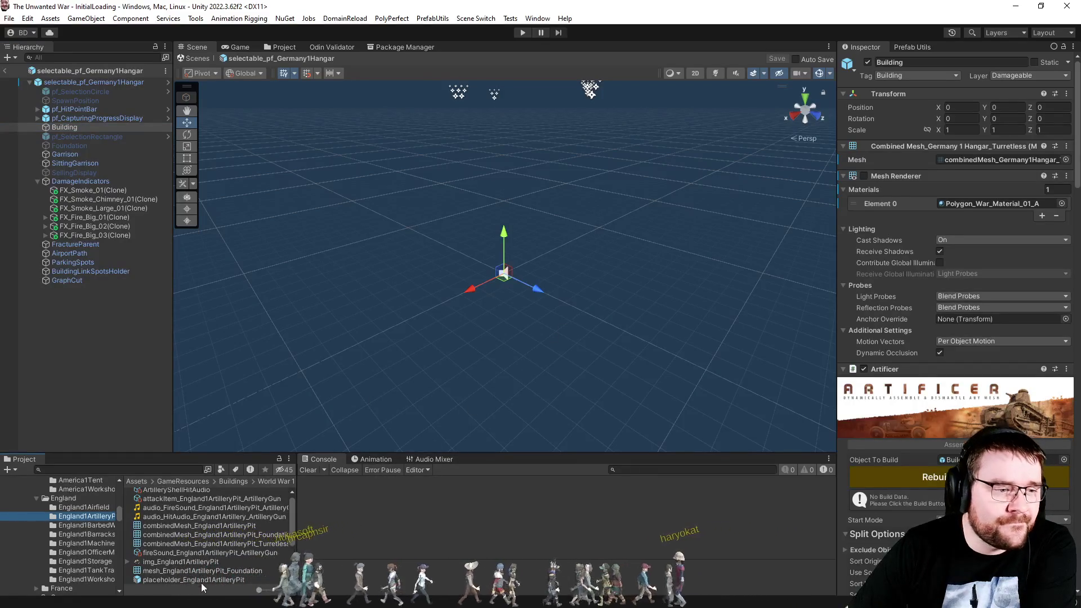
{"action": "scroll", "coordinate": [220, 531], "scroll_direction": "down", "scroll_amount": 2}
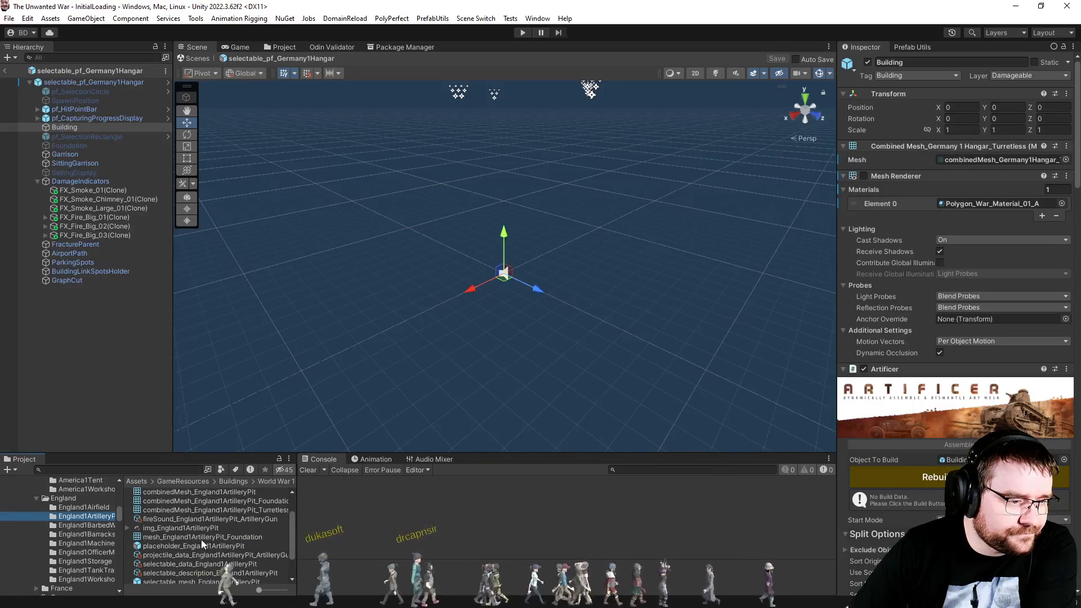
{"action": "scroll", "coordinate": [192, 555], "scroll_direction": "down", "scroll_amount": 2}
{"action": "double_click", "coordinate": [194, 566]}
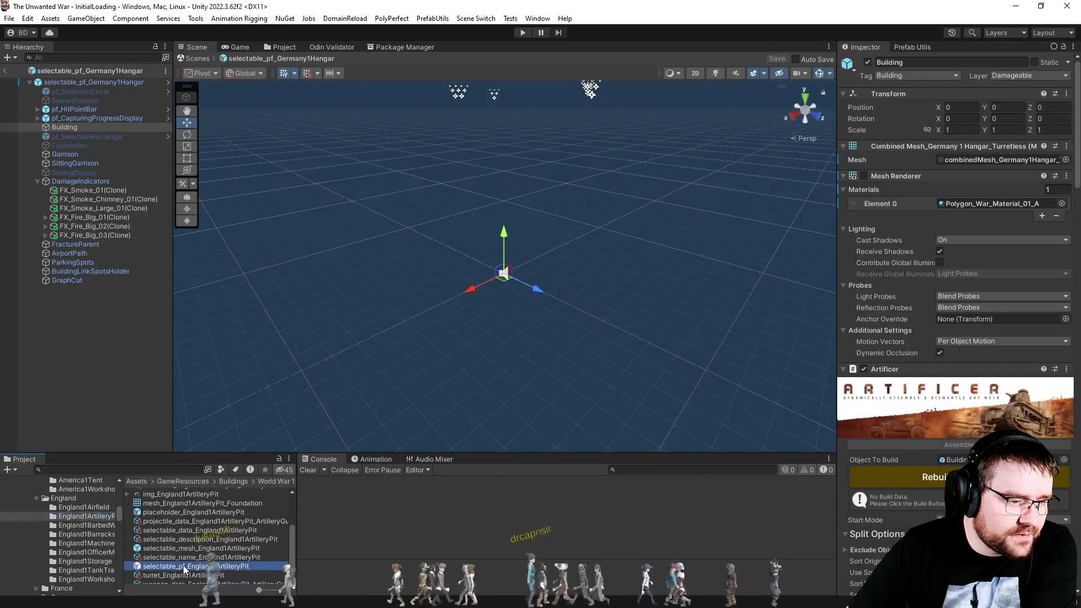
{"action": "left_click", "coordinate": [66, 126]}
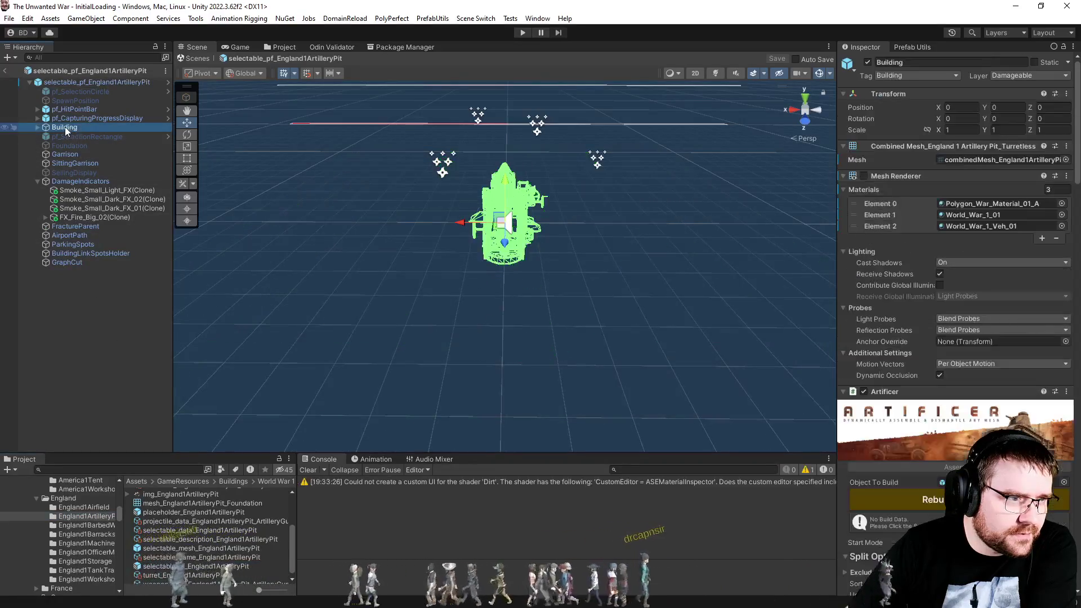
Expand Building, try enabling its Mesh Renderer while orbiting the pit, then undo it.
{"action": "left_click", "coordinate": [37, 127]}
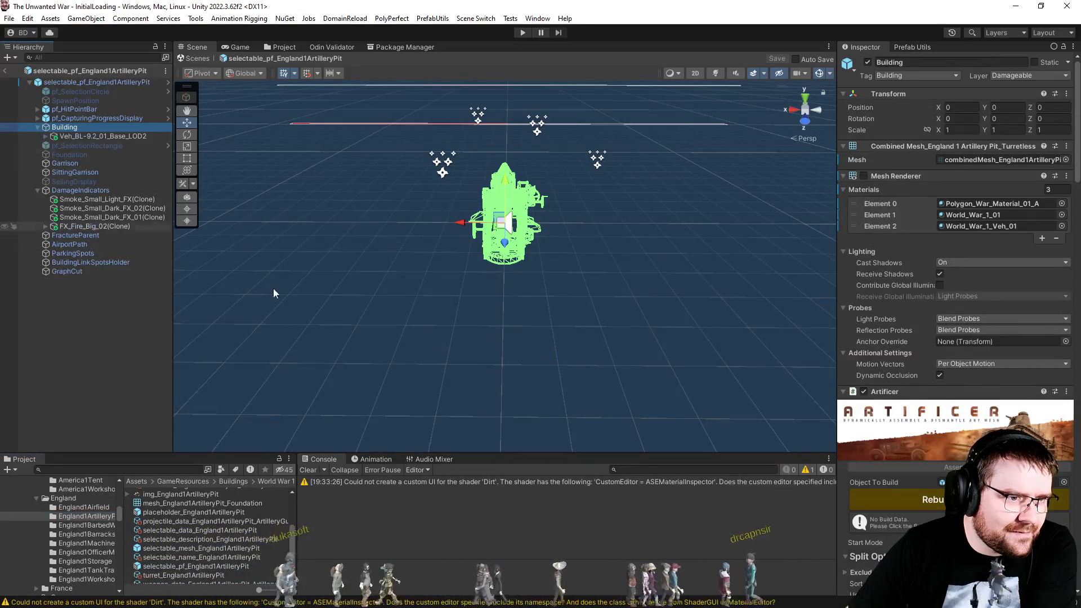
{"action": "mouse_move", "coordinate": [519, 305]}
{"action": "left_mouse_down"}
{"action": "mouse_move", "coordinate": [731, 280]}
{"action": "mouse_move", "coordinate": [772, 299]}
{"action": "mouse_move", "coordinate": [731, 343]}
{"action": "mouse_move", "coordinate": [698, 343]}
{"action": "left_mouse_up"}
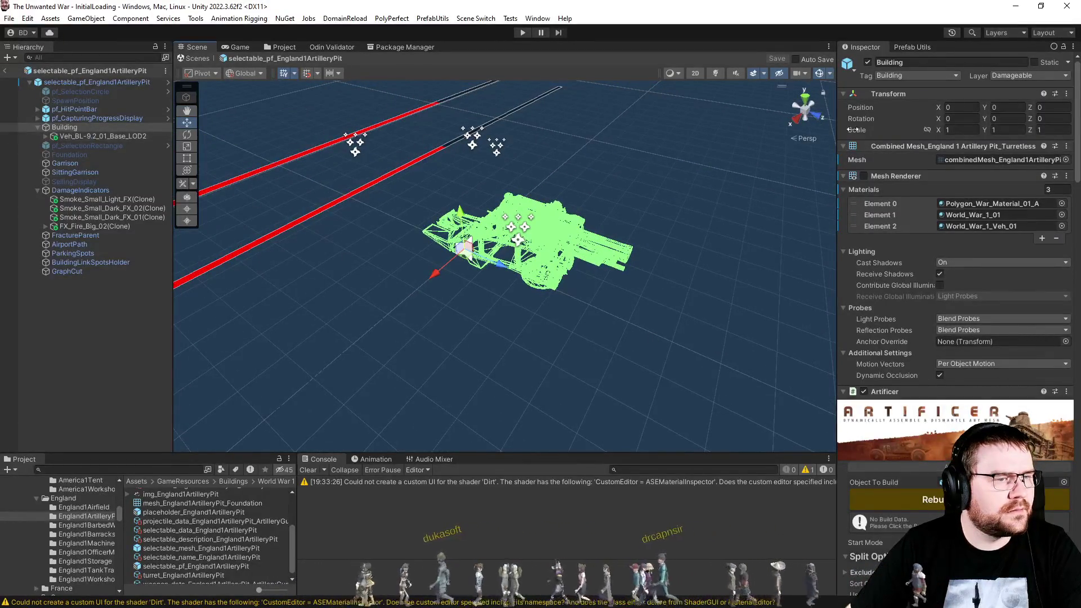
{"action": "left_click", "coordinate": [864, 175]}
{"action": "left_click", "coordinate": [502, 326]}
{"action": "left_click_drag", "start_coordinate": [504, 332], "coordinate": [439, 329]}
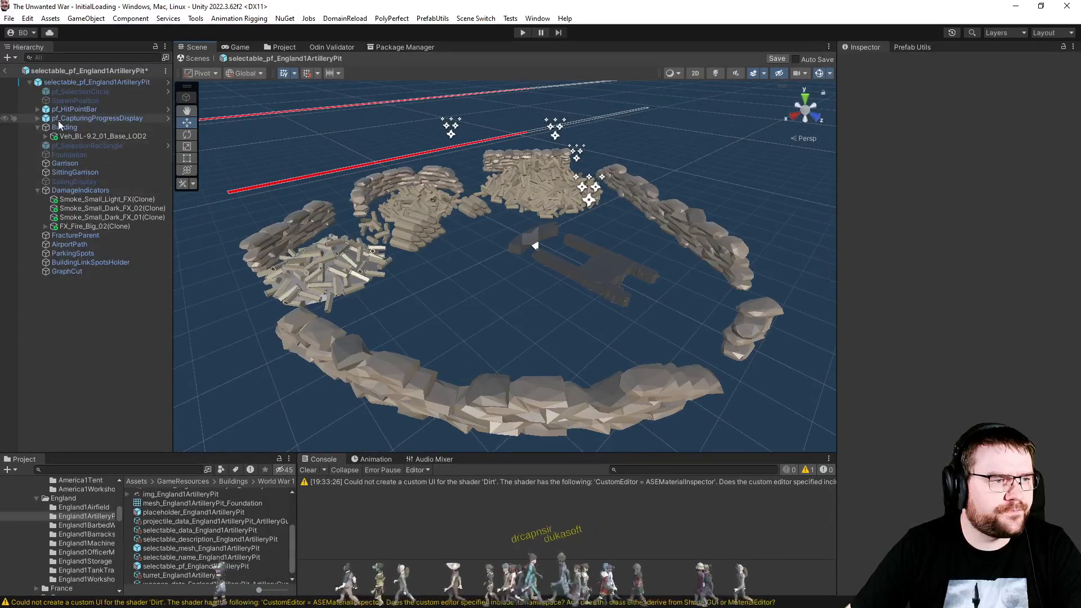
{"action": "key", "text": "ctrl+z"}
{"action": "key", "text": "ctrl+z"}
{"action": "key", "text": "ctrl+z"}
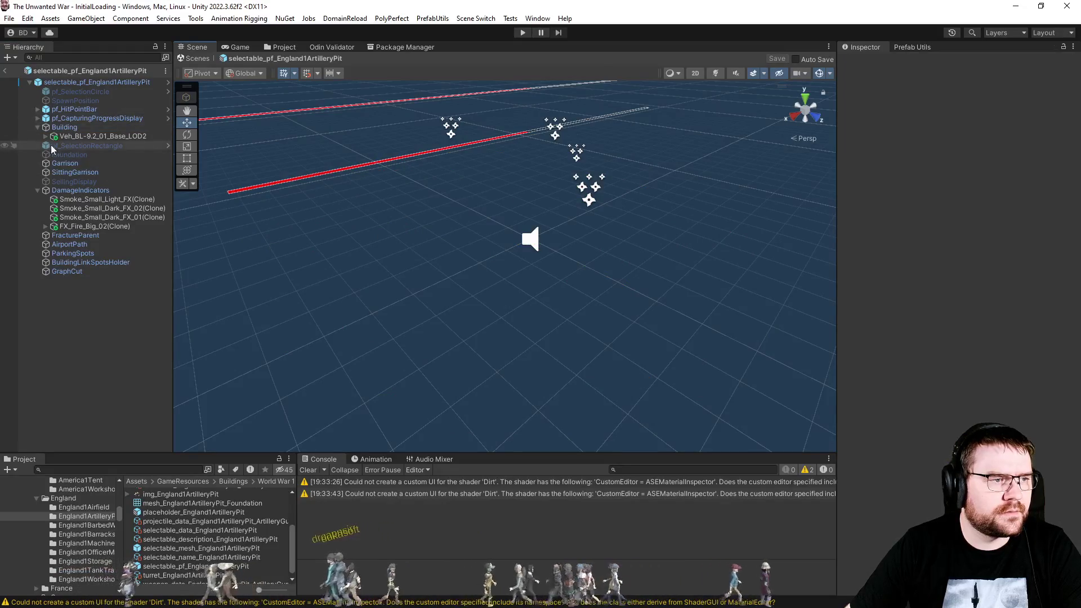
Re-enable Building's Mesh Renderer to show the sandbag walls, save, and exit prefab mode.
{"action": "left_click", "coordinate": [65, 127]}
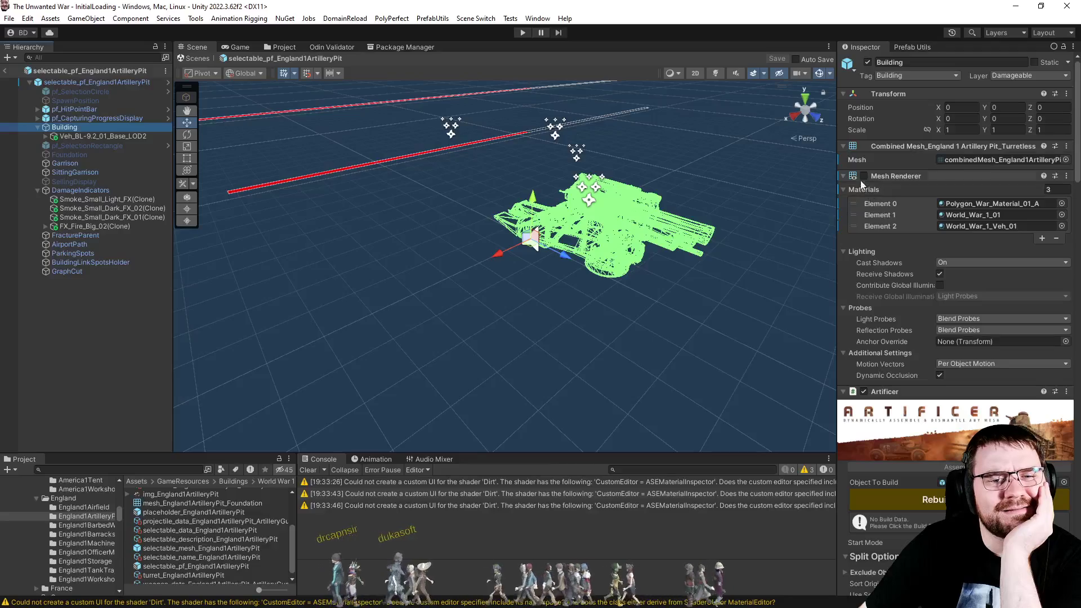
{"action": "left_click", "coordinate": [863, 176]}
{"action": "left_click", "coordinate": [594, 340]}
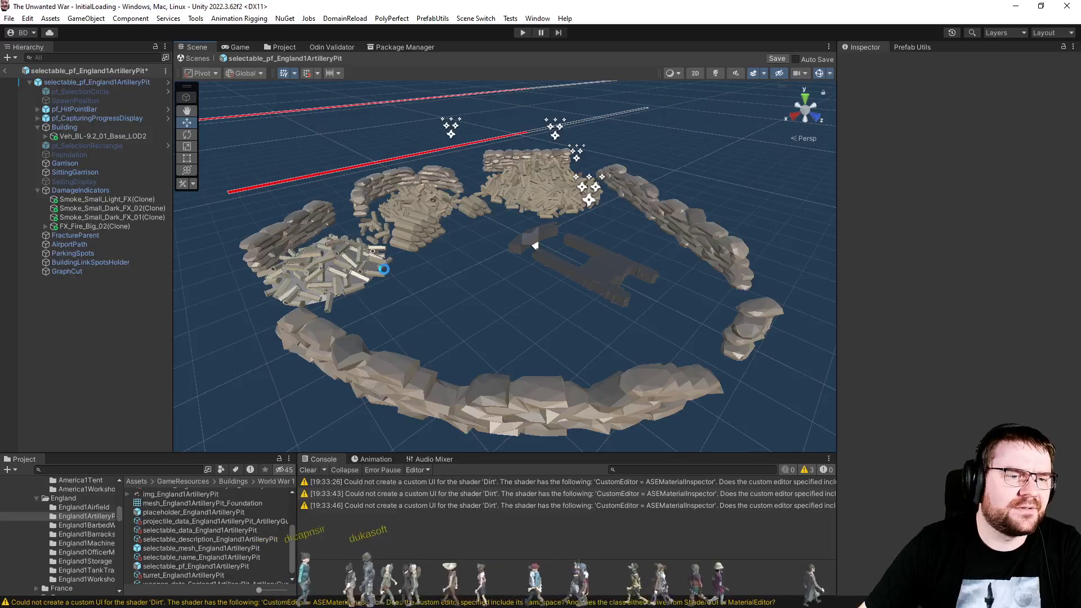
{"action": "key", "text": "ctrl+s"}
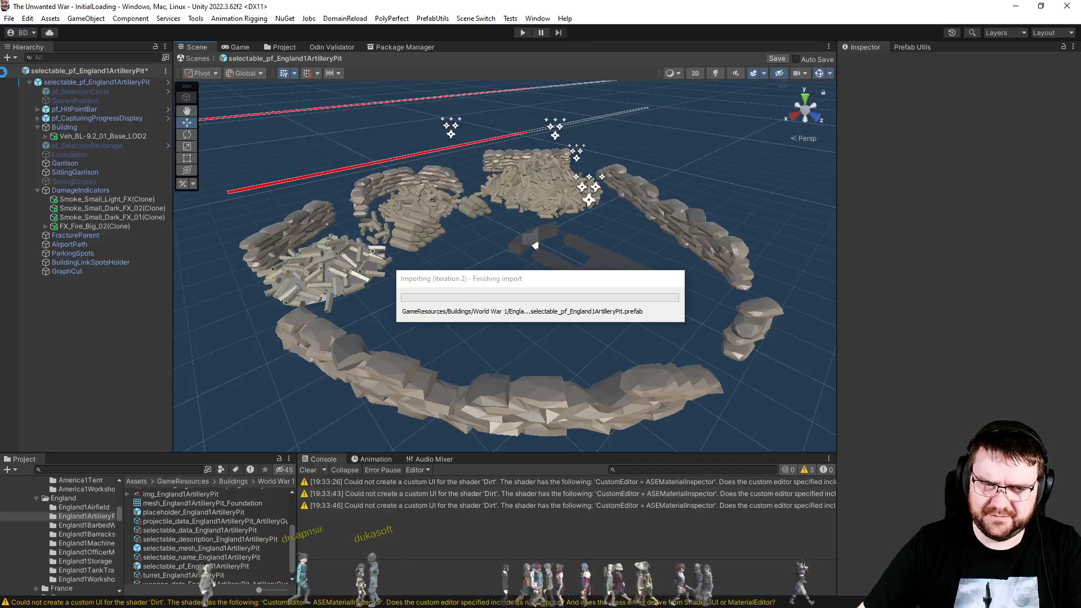
{"action": "left_click", "coordinate": [3, 72]}
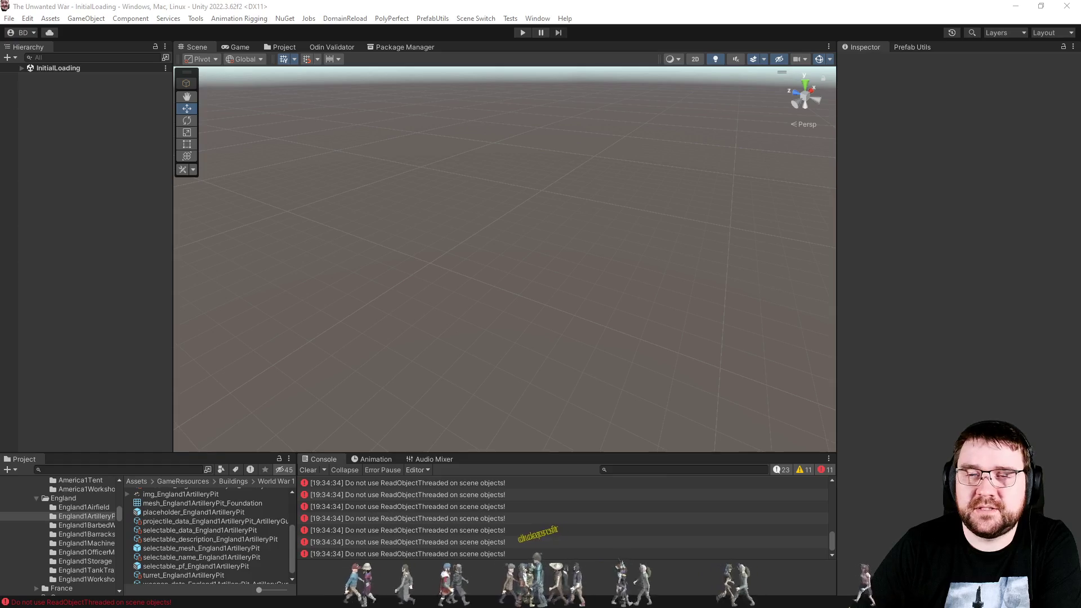
Reopen selectable_pf_Germany1Artillery, select its Building object, and return to the Scene view.
{"action": "left_click", "coordinate": [280, 47]}
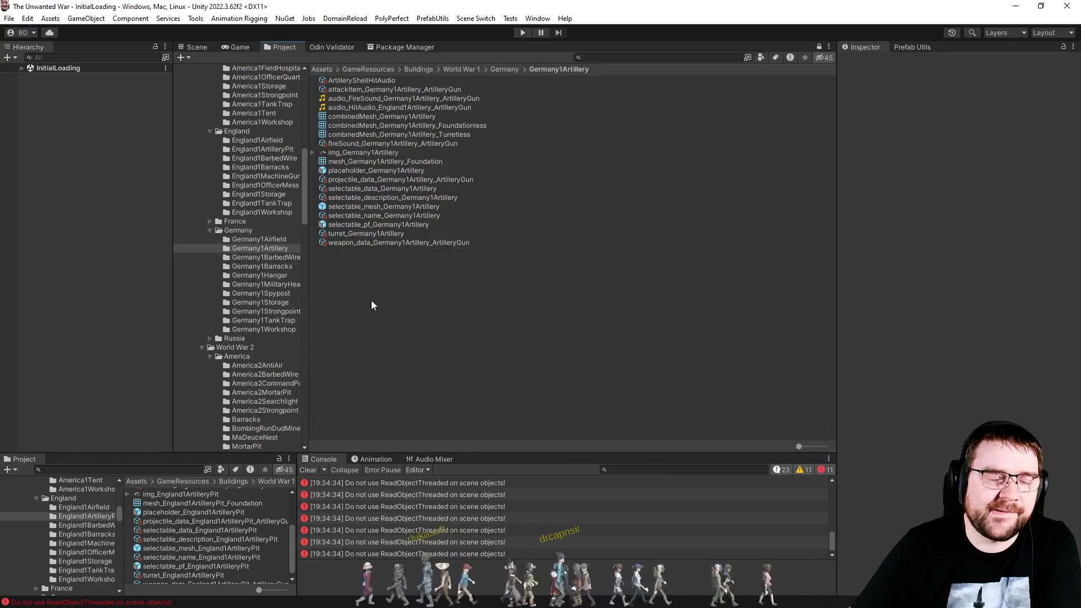
{"action": "double_click", "coordinate": [388, 224]}
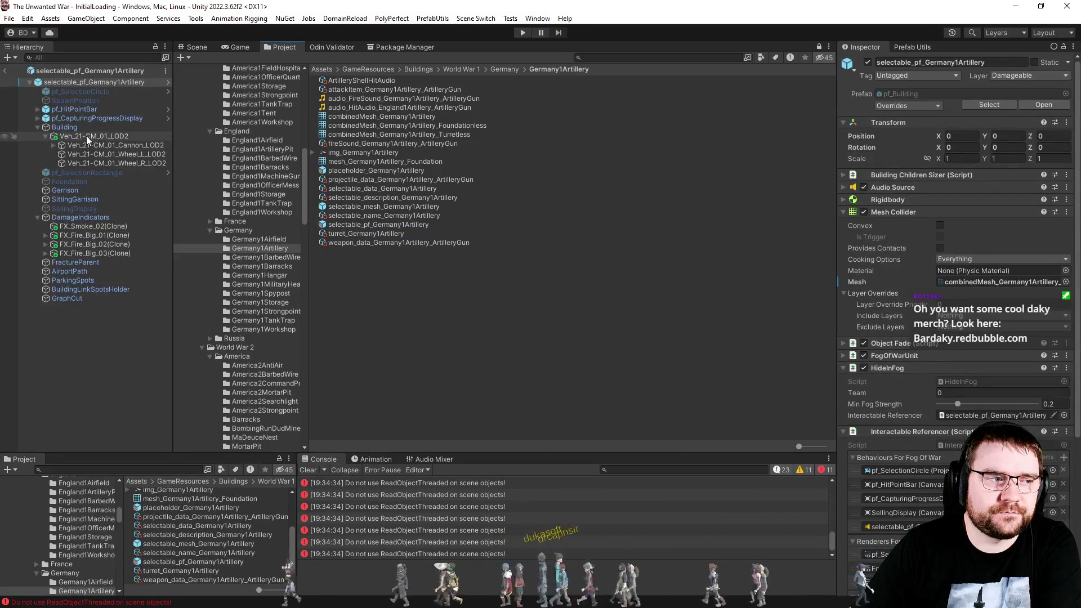
{"action": "left_click", "coordinate": [64, 127]}
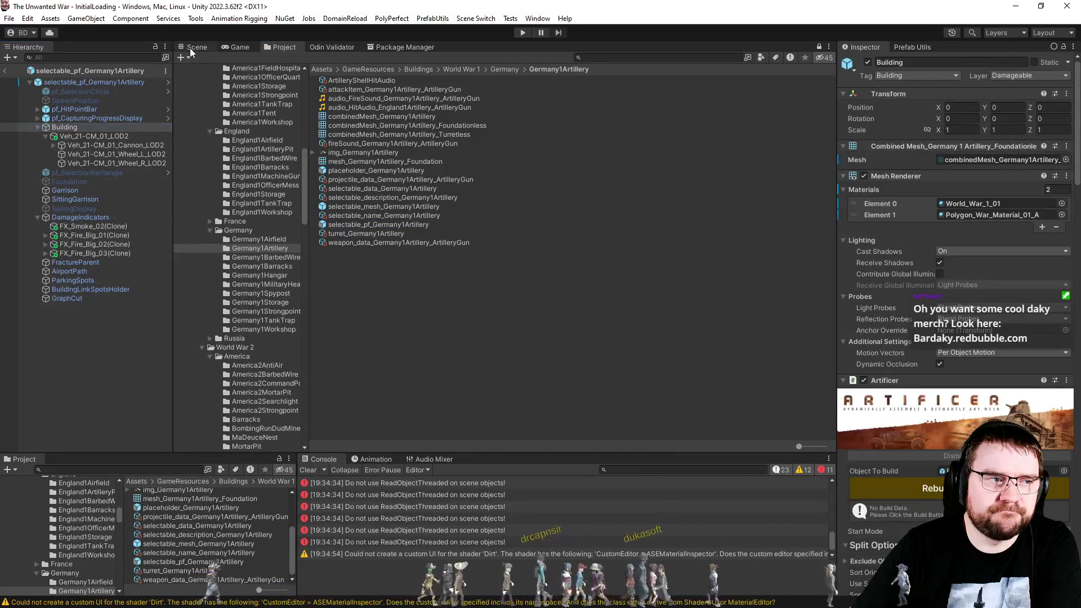
{"action": "key", "text": "ctrl+1"}
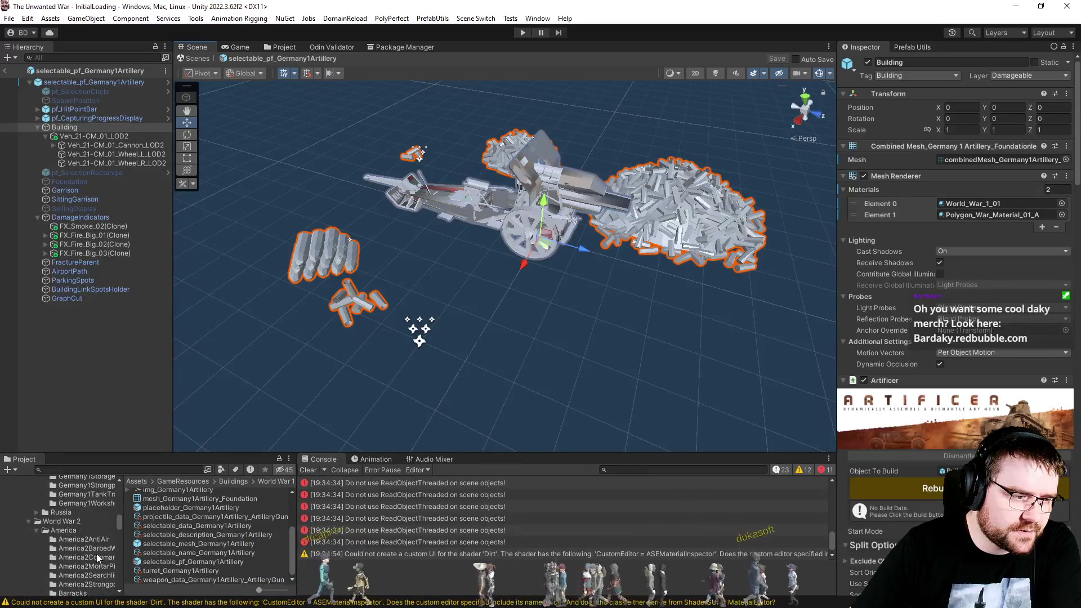
Open selectable_pf_England1ArtilleryPit from the England1ArtilleryPit folder for comparison.
{"action": "scroll", "coordinate": [97, 556], "scroll_direction": "up", "scroll_amount": 3}
{"action": "left_click", "coordinate": [101, 527]}
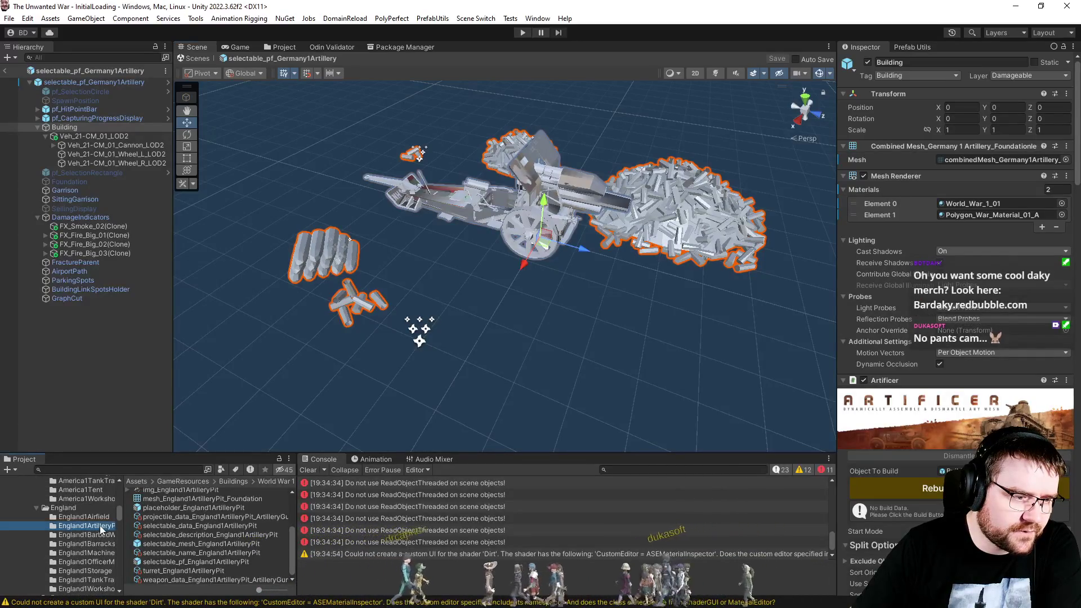
{"action": "double_click", "coordinate": [192, 561]}
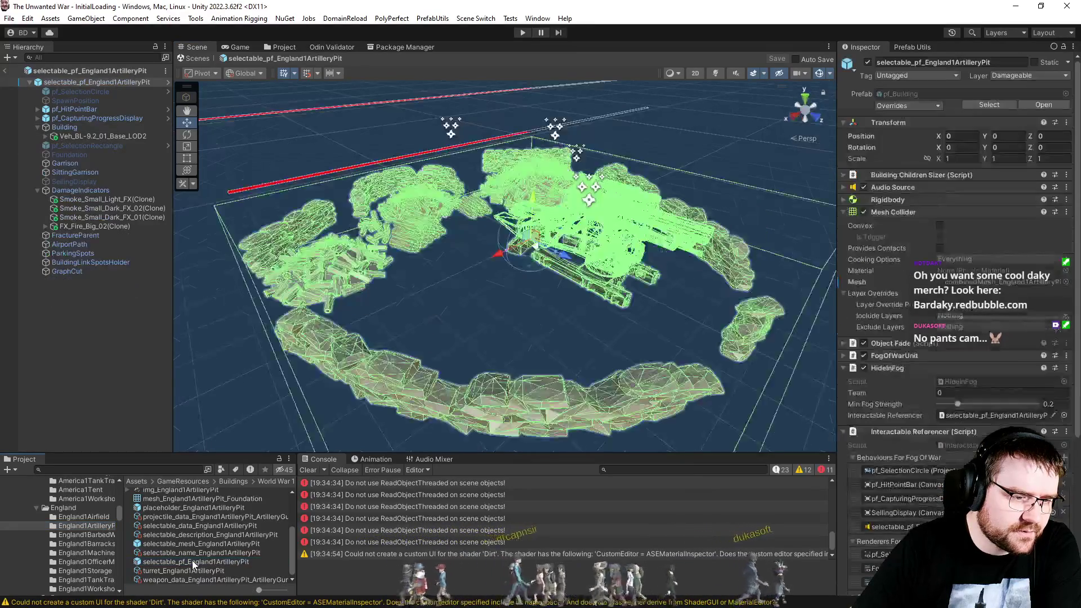
Deselect in the scene and view the England1ArtilleryPit Foundationless combined mesh statistics.
{"action": "left_click", "coordinate": [465, 289]}
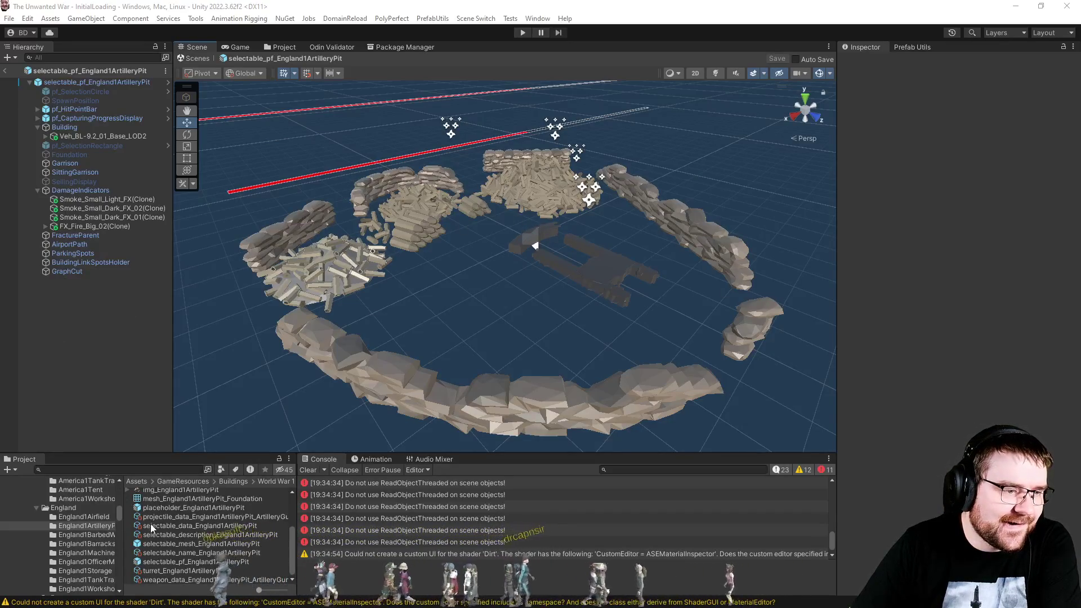
{"action": "scroll", "coordinate": [93, 547], "scroll_direction": "down", "scroll_amount": 5}
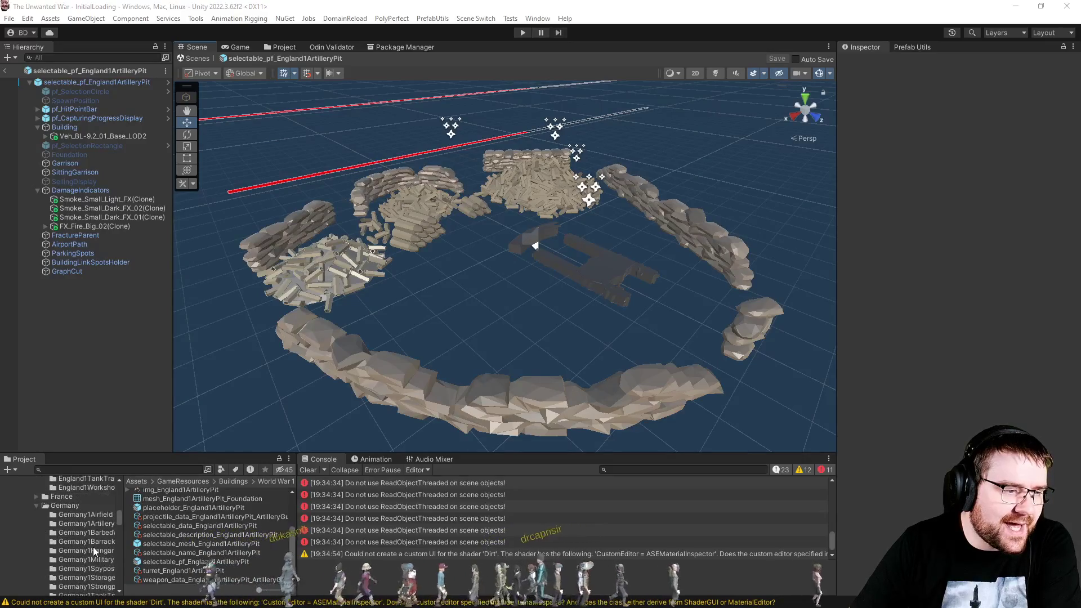
{"action": "left_click", "coordinate": [92, 525]}
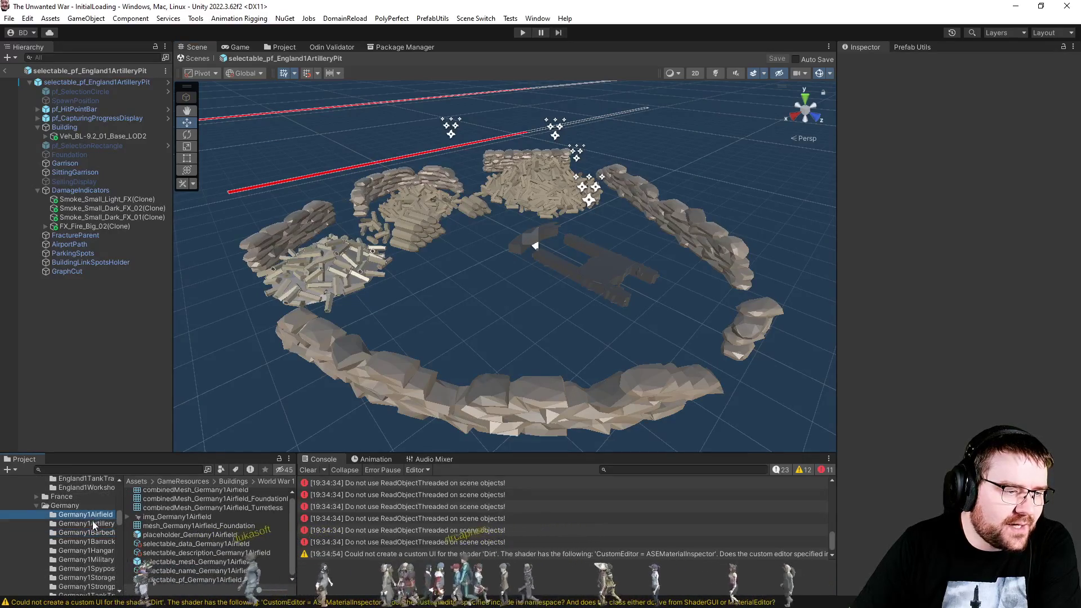
{"action": "scroll", "coordinate": [181, 554], "scroll_direction": "down", "scroll_amount": 3}
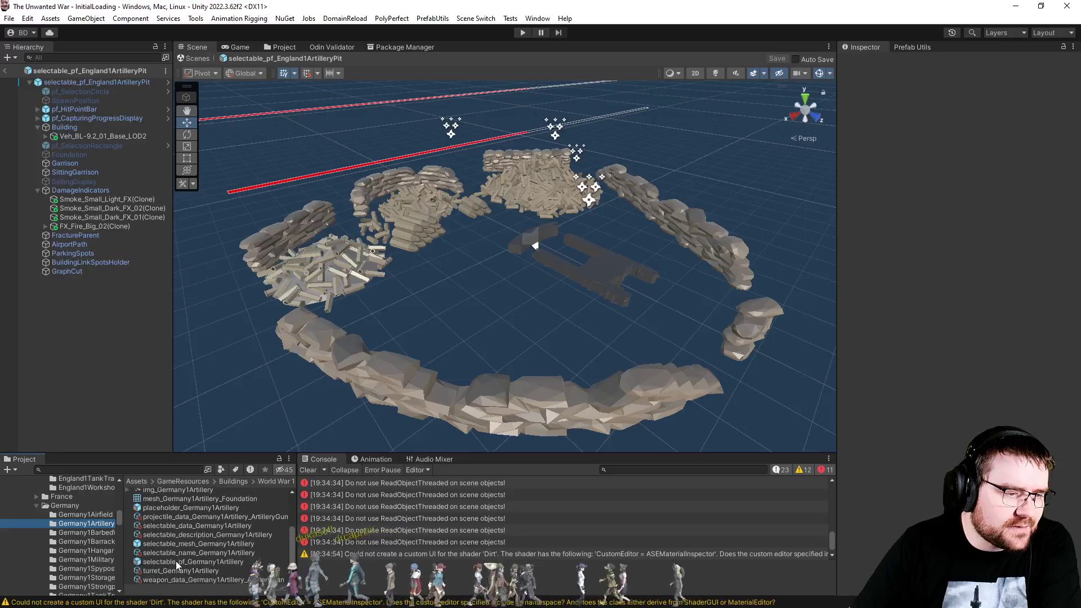
{"action": "scroll", "coordinate": [96, 540], "scroll_direction": "up", "scroll_amount": 3}
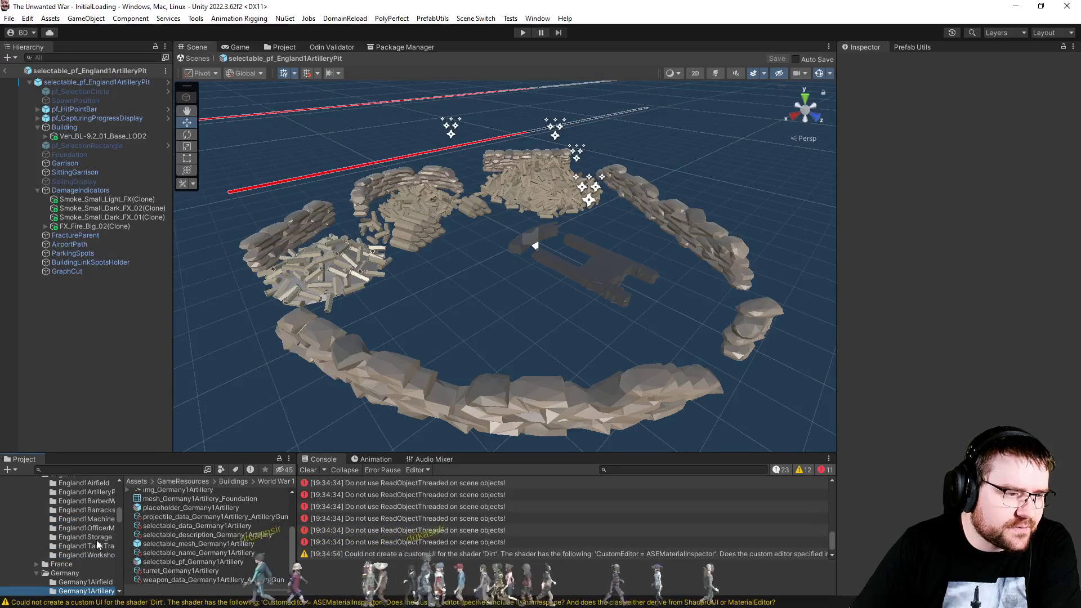
{"action": "scroll", "coordinate": [97, 540], "scroll_direction": "up", "scroll_amount": 2}
{"action": "left_click", "coordinate": [100, 525]}
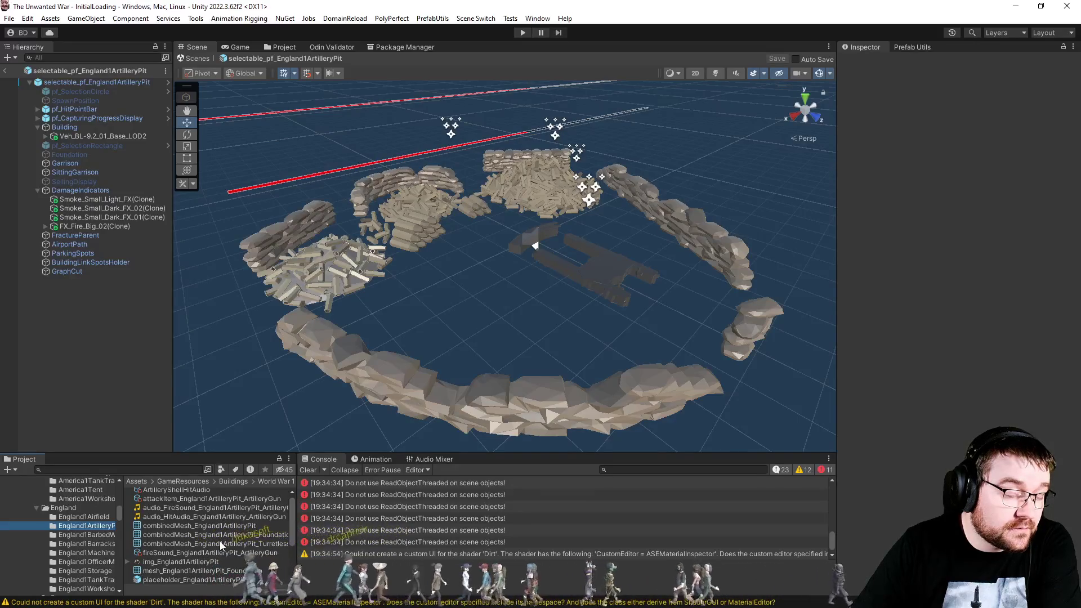
{"action": "left_click", "coordinate": [224, 537]}
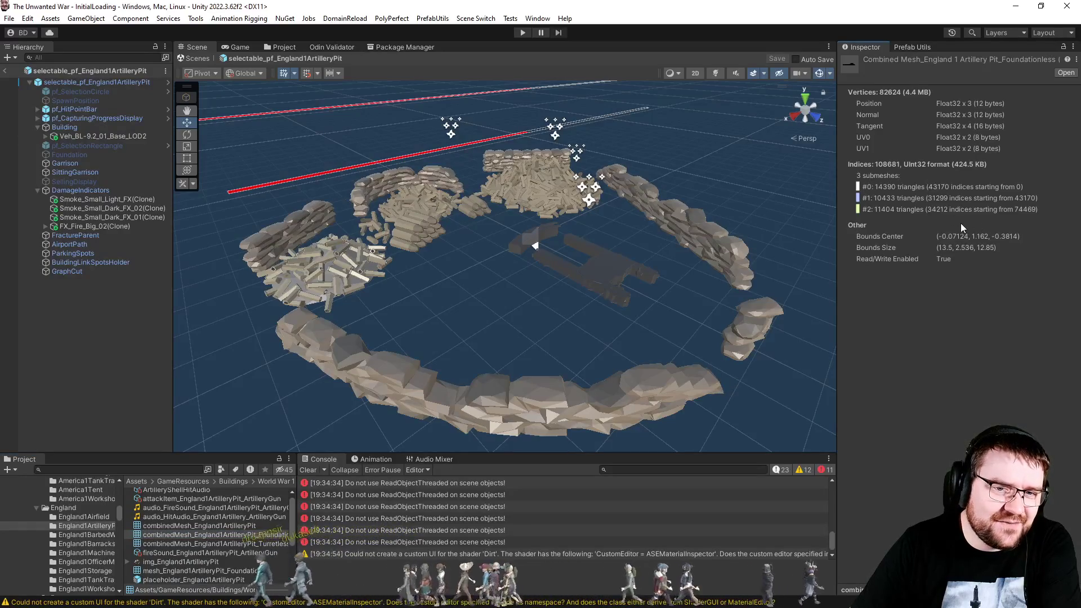
Check combinedMesh_Germany1Artillery_Foundationless (53598 vertices, three submeshes) and reopen the Germany1Artillery prefab.
{"action": "scroll", "coordinate": [100, 552], "scroll_direction": "down", "scroll_amount": 5}
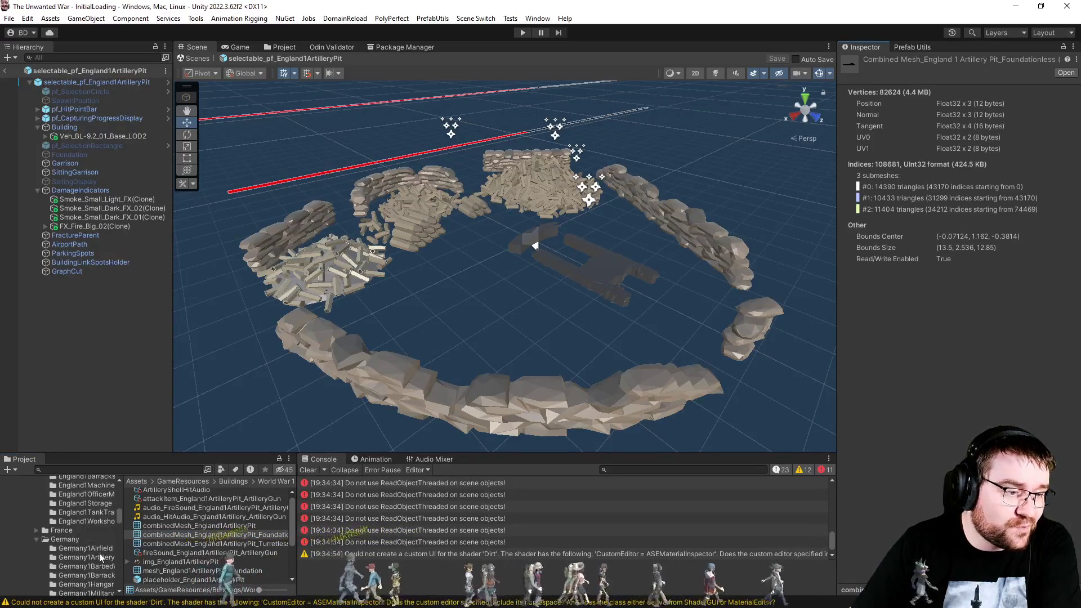
{"action": "left_click", "coordinate": [98, 524]}
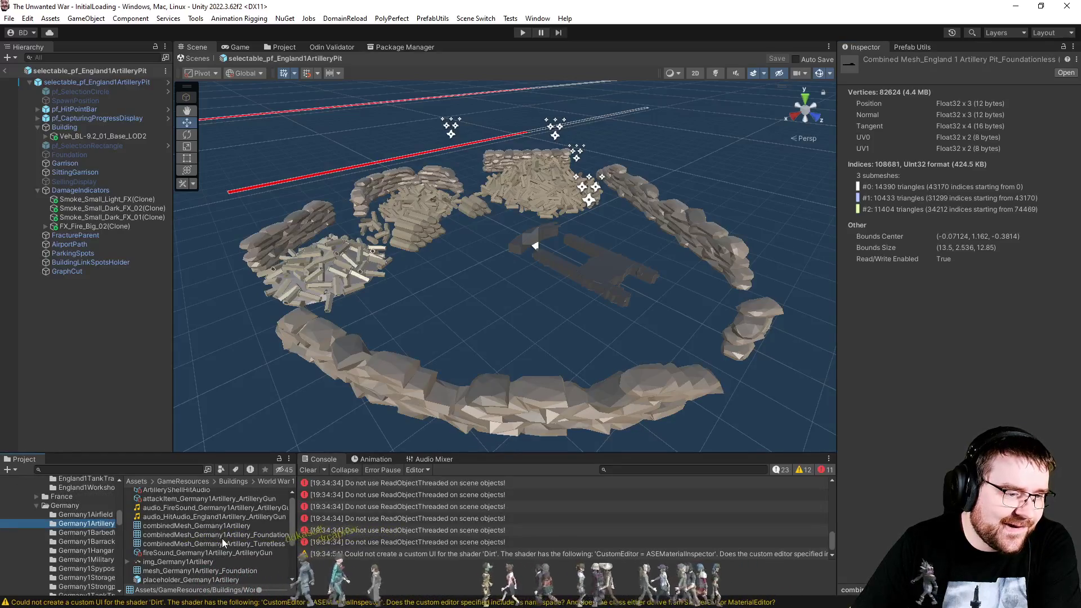
{"action": "left_click", "coordinate": [222, 535]}
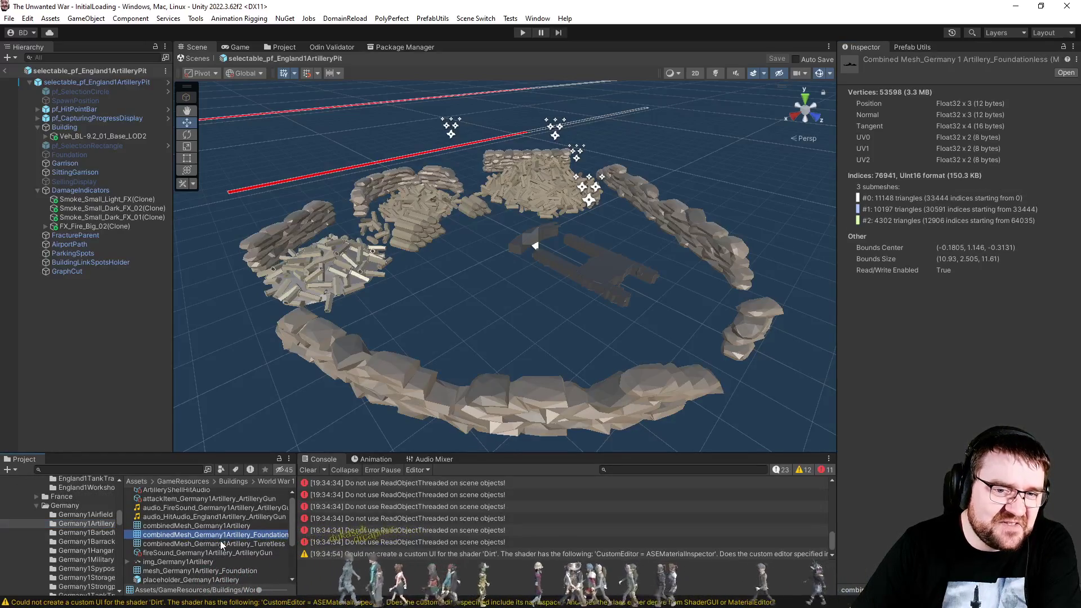
{"action": "scroll", "coordinate": [220, 542], "scroll_direction": "down", "scroll_amount": 3}
{"action": "scroll", "coordinate": [219, 543], "scroll_direction": "down", "scroll_amount": 3}
{"action": "left_click", "coordinate": [226, 562]}
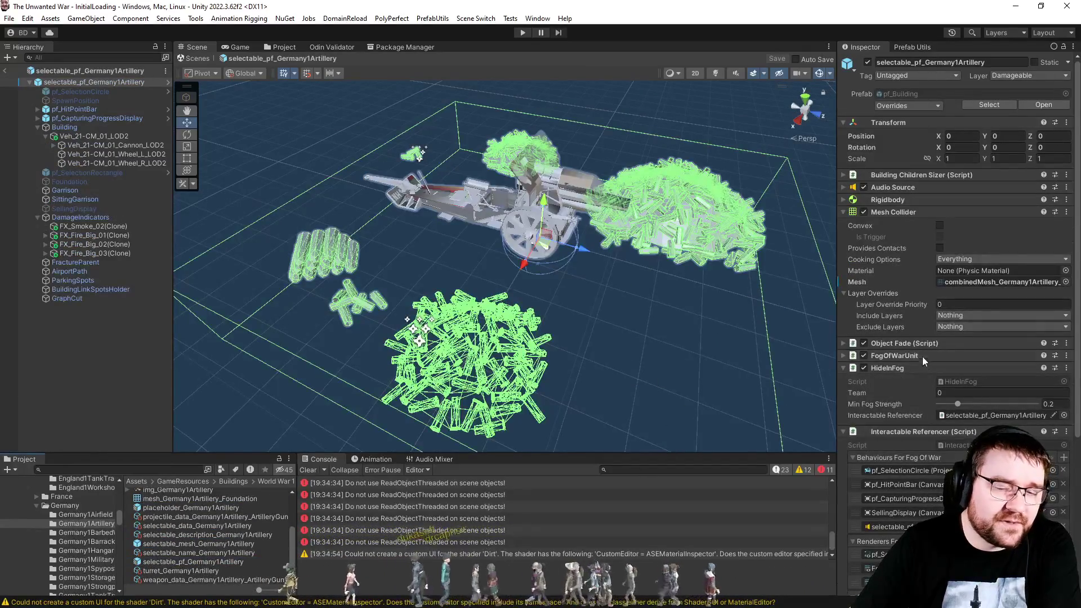
Select Building, clear the console, and recombine its meshes via Prefab Utils (31096 vertices, 2 submeshes).
{"action": "left_click", "coordinate": [65, 127]}
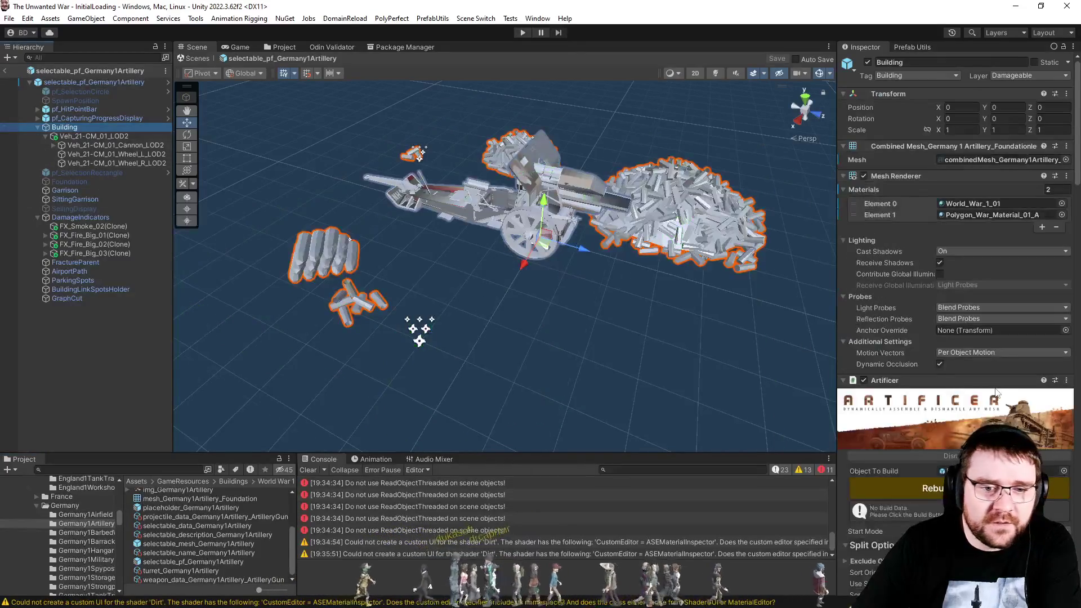
{"action": "scroll", "coordinate": [995, 393], "scroll_direction": "down", "scroll_amount": 5}
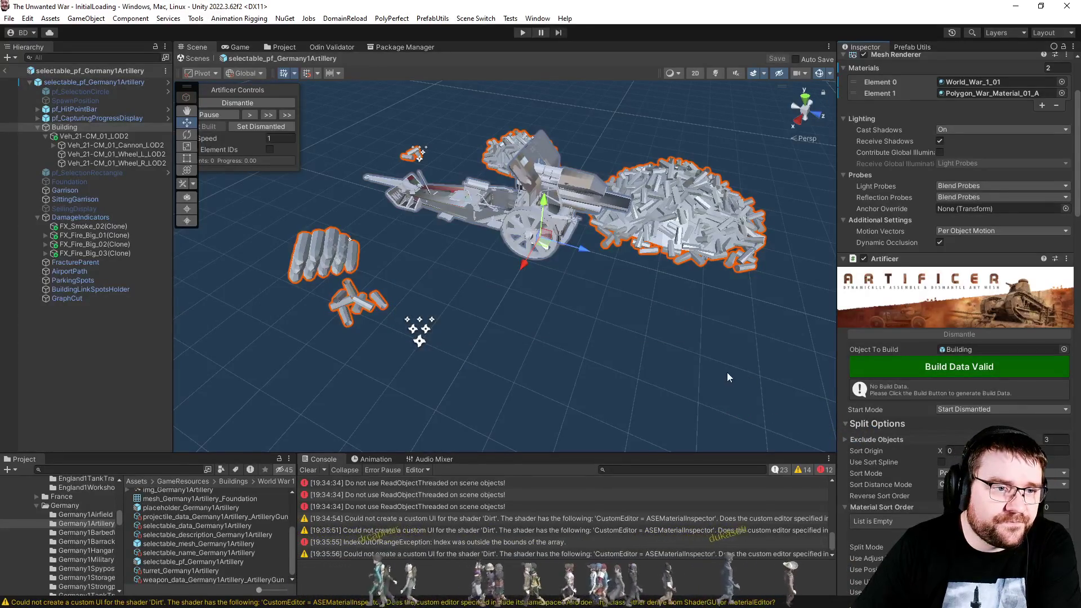
{"action": "left_click", "coordinate": [308, 470]}
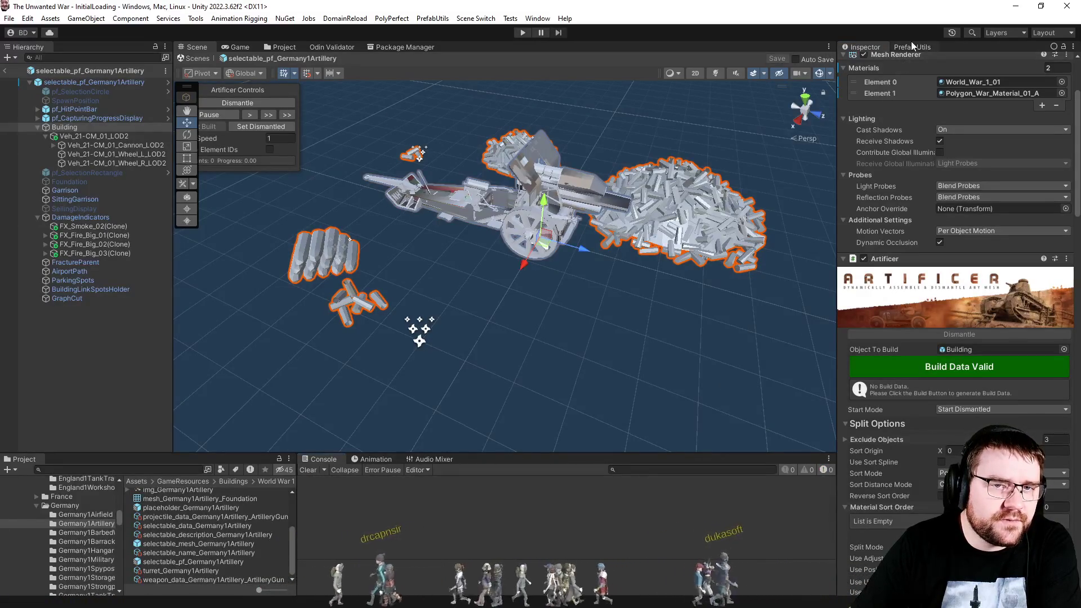
{"action": "left_click", "coordinate": [913, 47]}
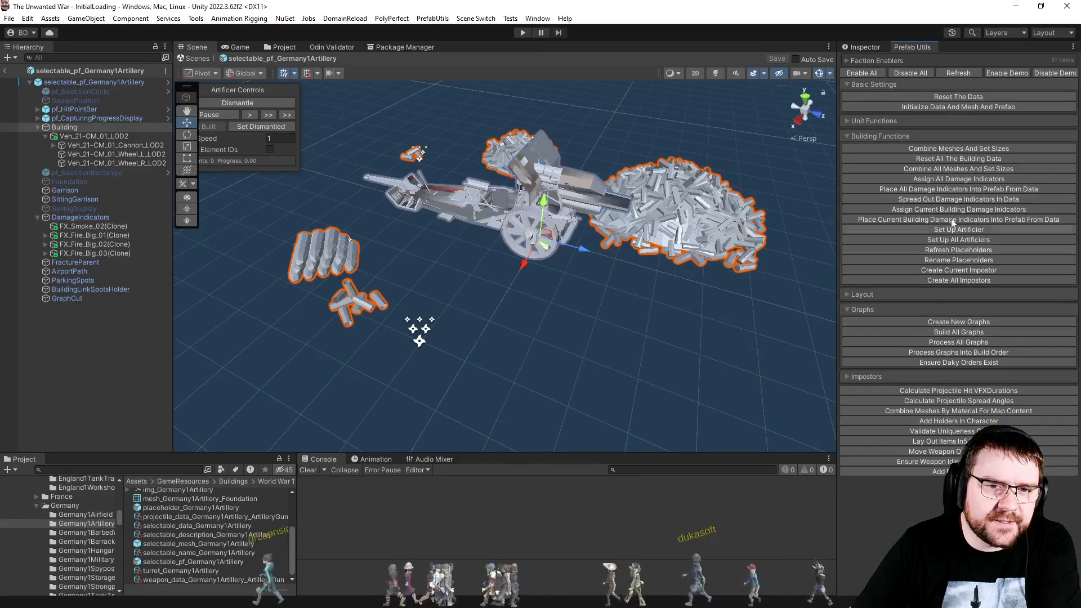
{"action": "left_click", "coordinate": [950, 149]}
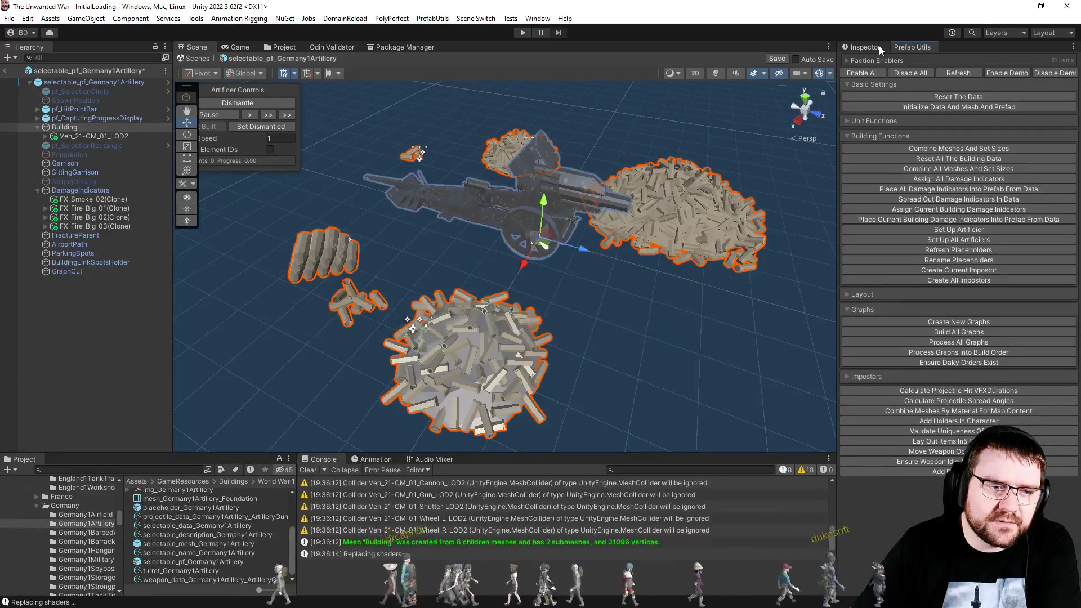
Rebuild the Artificer build data (2180 mesh elements), clear the console, and nudge the Artificer Controls overlay.
{"action": "left_click", "coordinate": [879, 49]}
{"action": "left_click", "coordinate": [937, 367]}
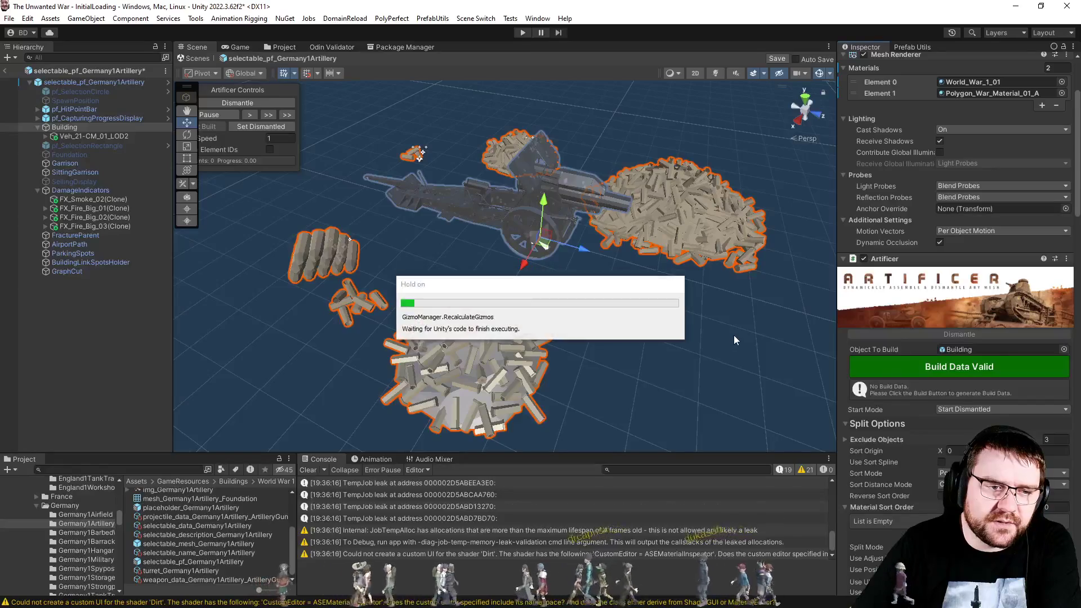
{"action": "scroll", "coordinate": [648, 511], "scroll_direction": "up", "scroll_amount": 2}
{"action": "scroll", "coordinate": [645, 512], "scroll_direction": "down", "scroll_amount": 3}
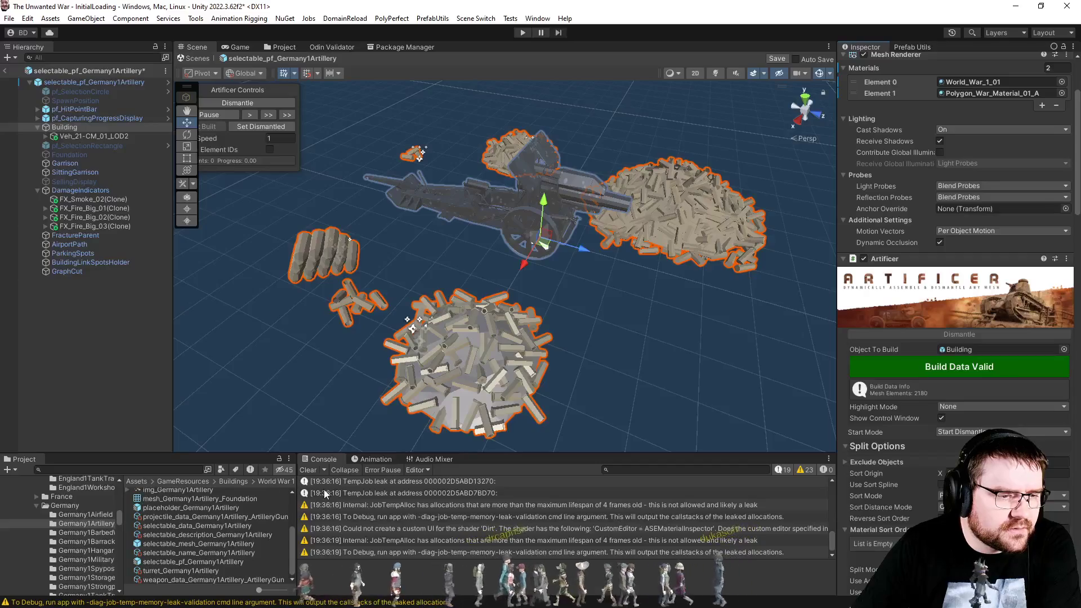
{"action": "left_click", "coordinate": [308, 469]}
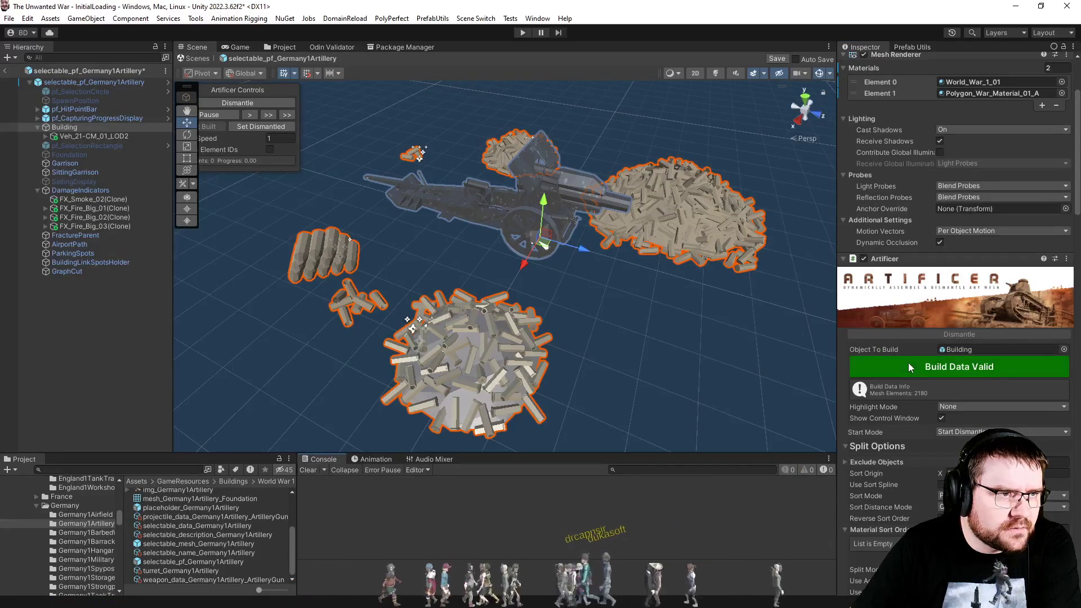
{"action": "left_click_drag", "start_coordinate": [254, 94], "coordinate": [287, 97]}
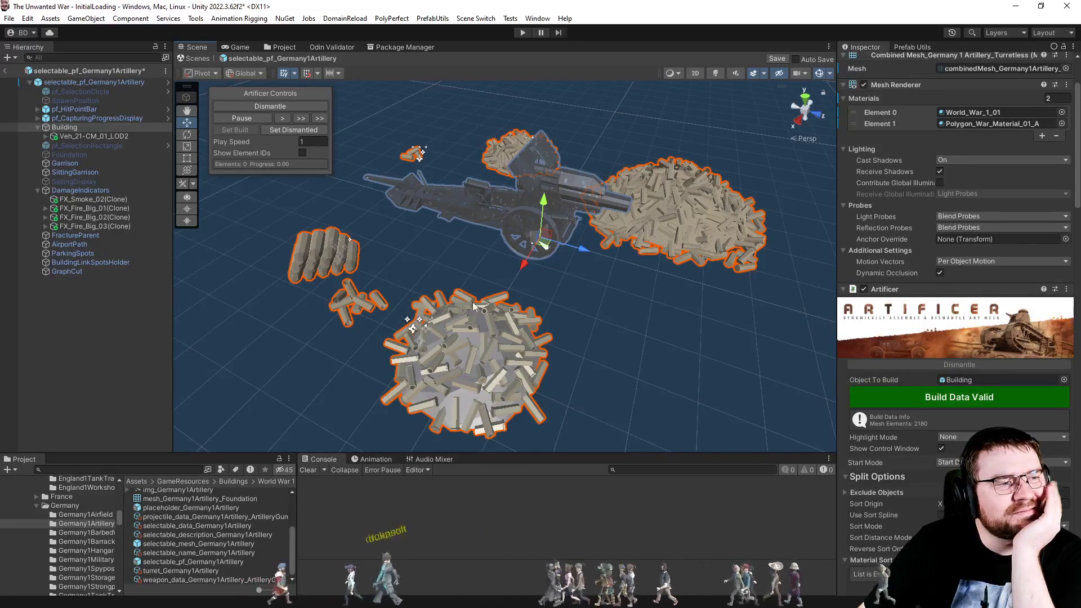
Check Veh_21-CM_01_LOD2, Building and the root object, then save the Germany1Artillery prefab.
{"action": "left_click", "coordinate": [85, 136]}
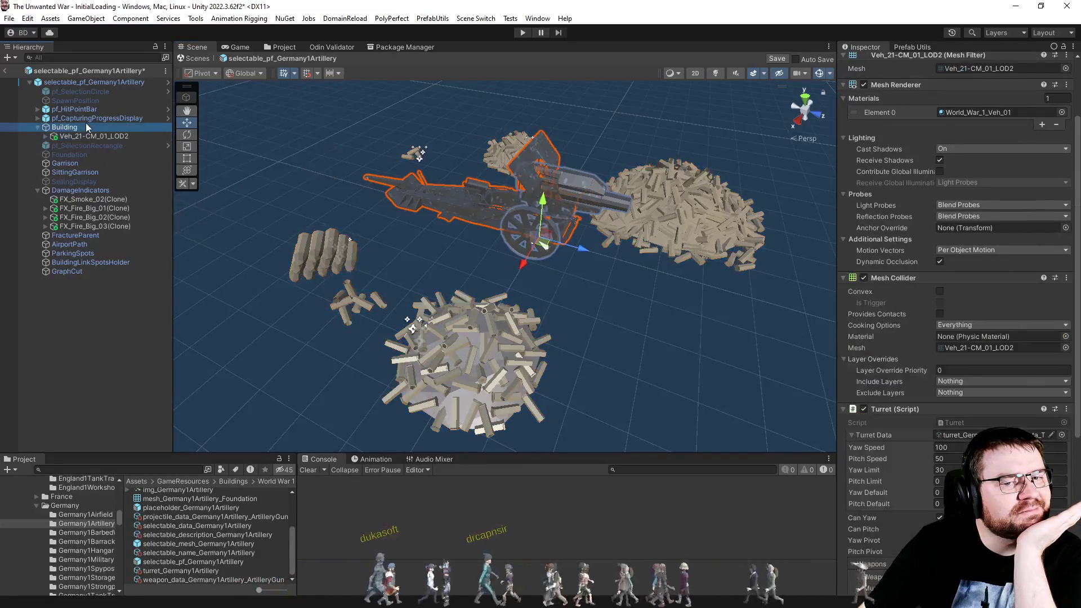
{"action": "left_click", "coordinate": [83, 128]}
{"action": "left_click", "coordinate": [34, 83]}
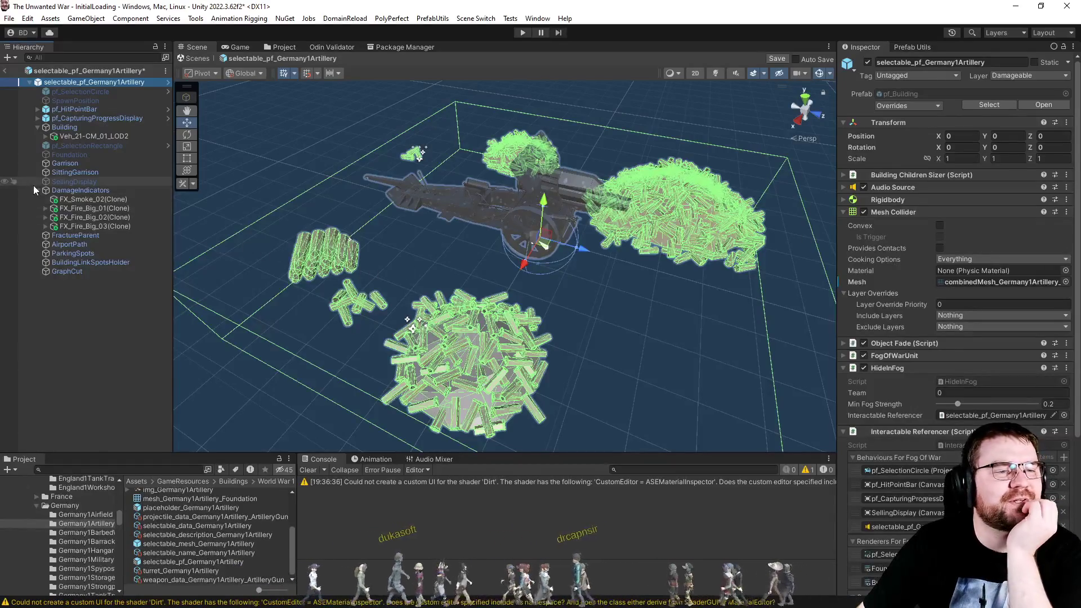
{"action": "left_click", "coordinate": [97, 367]}
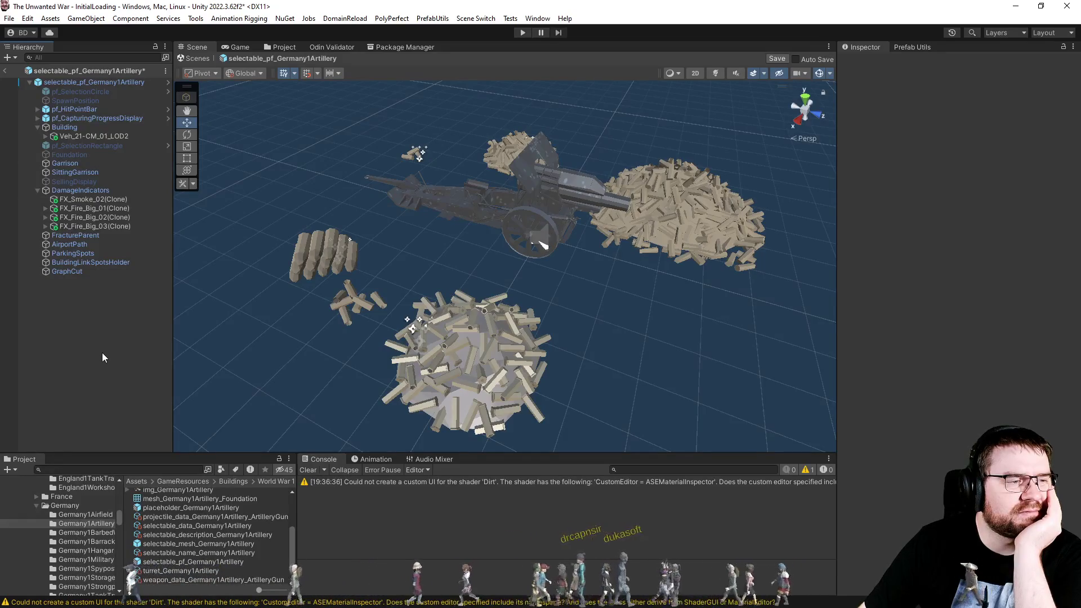
{"action": "left_click", "coordinate": [64, 128]}
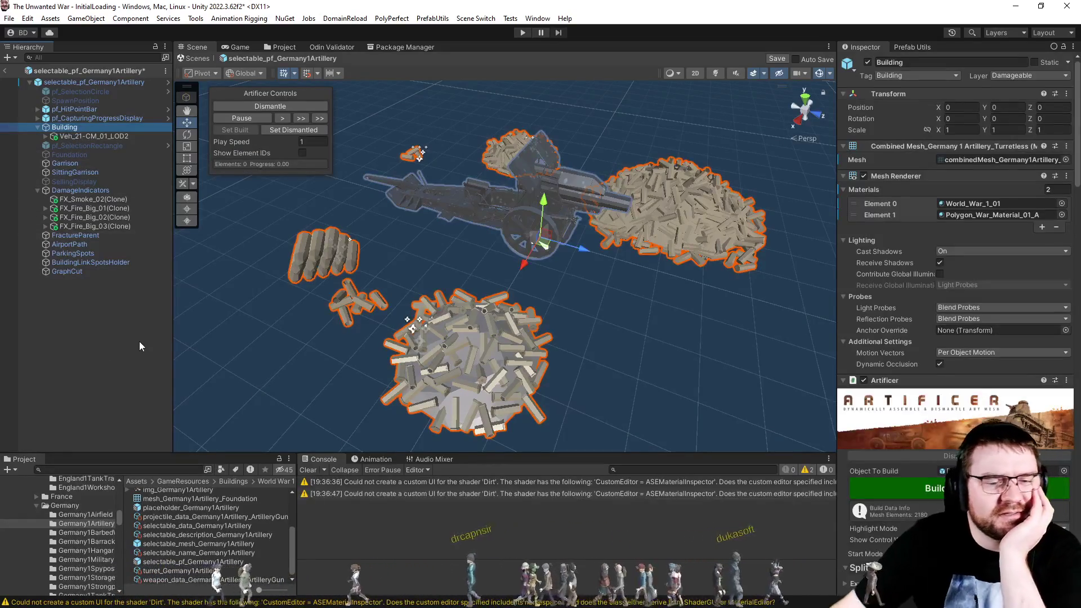
{"action": "left_click", "coordinate": [131, 373]}
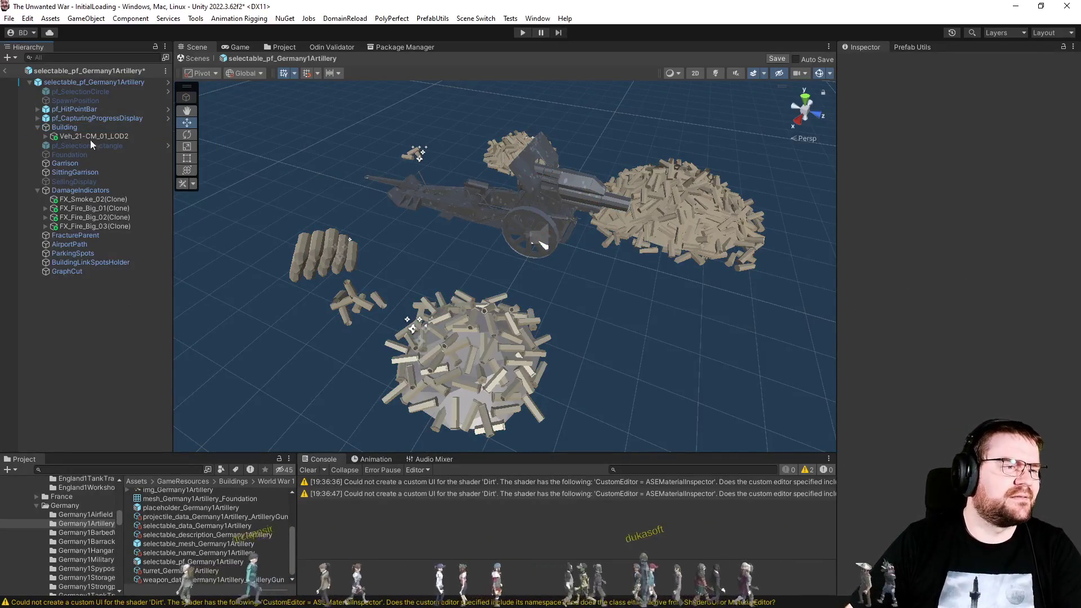
{"action": "key", "text": "ctrl+s"}
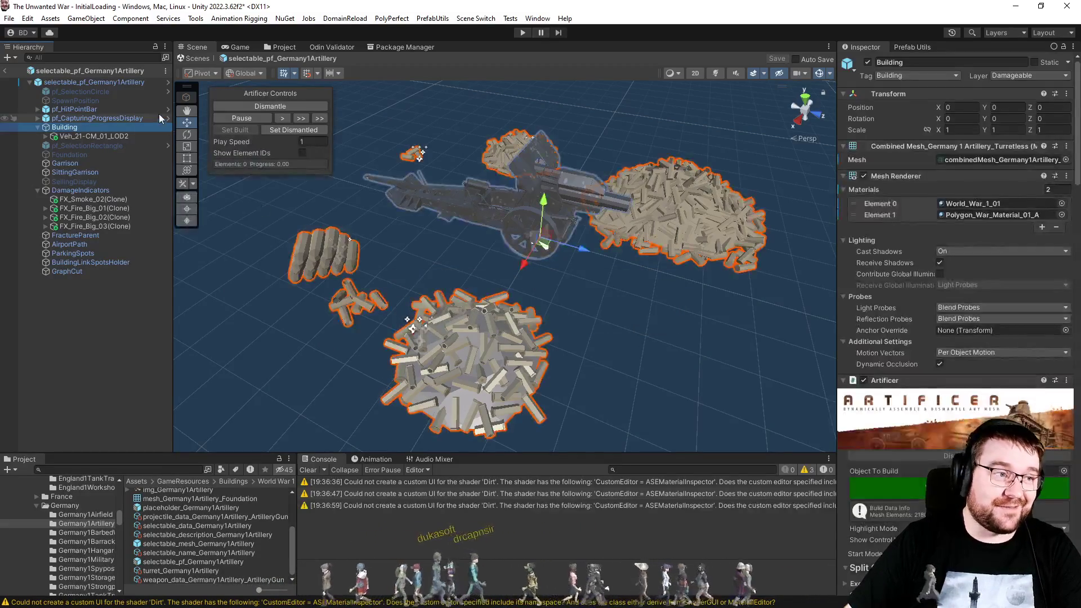
{"action": "scroll", "coordinate": [937, 421], "scroll_direction": "down", "scroll_amount": 10}
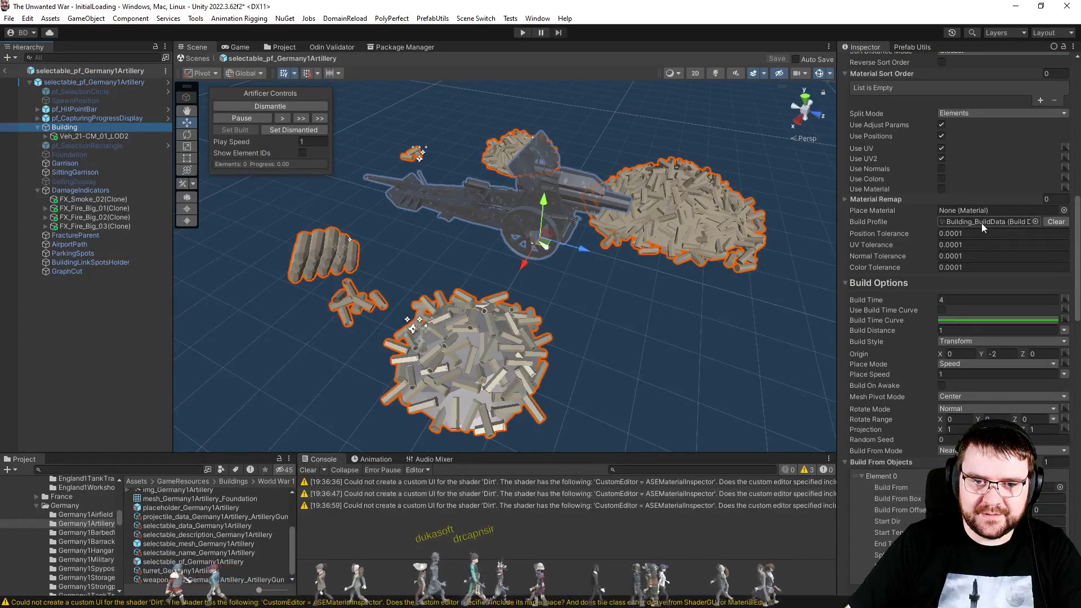
Clear the Building's Artificer build profile, confirm, and save the prefab.
{"action": "left_click", "coordinate": [1056, 221]}
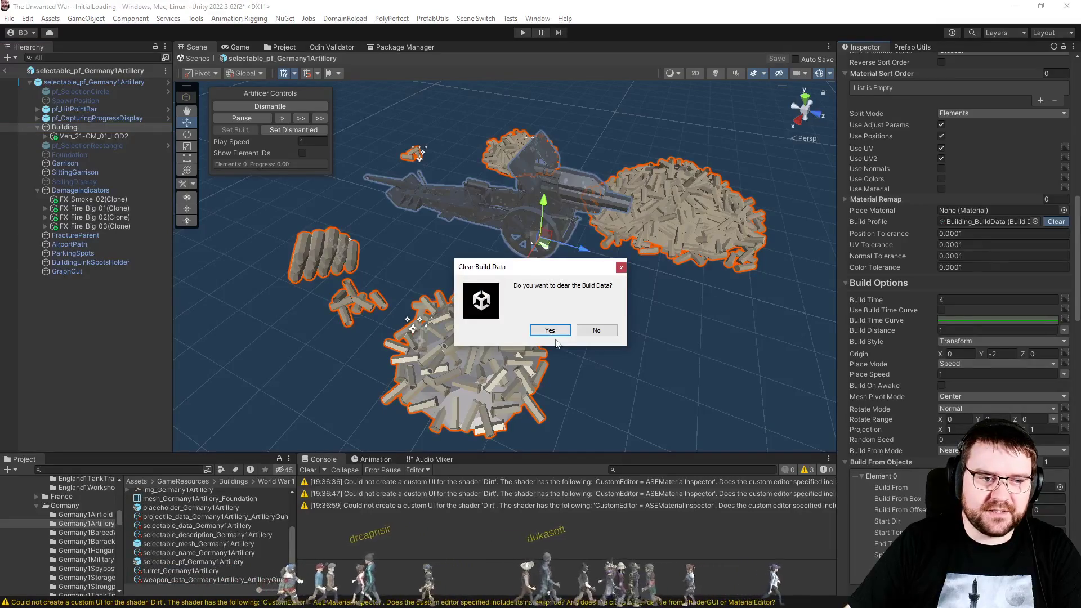
{"action": "left_click", "coordinate": [560, 332]}
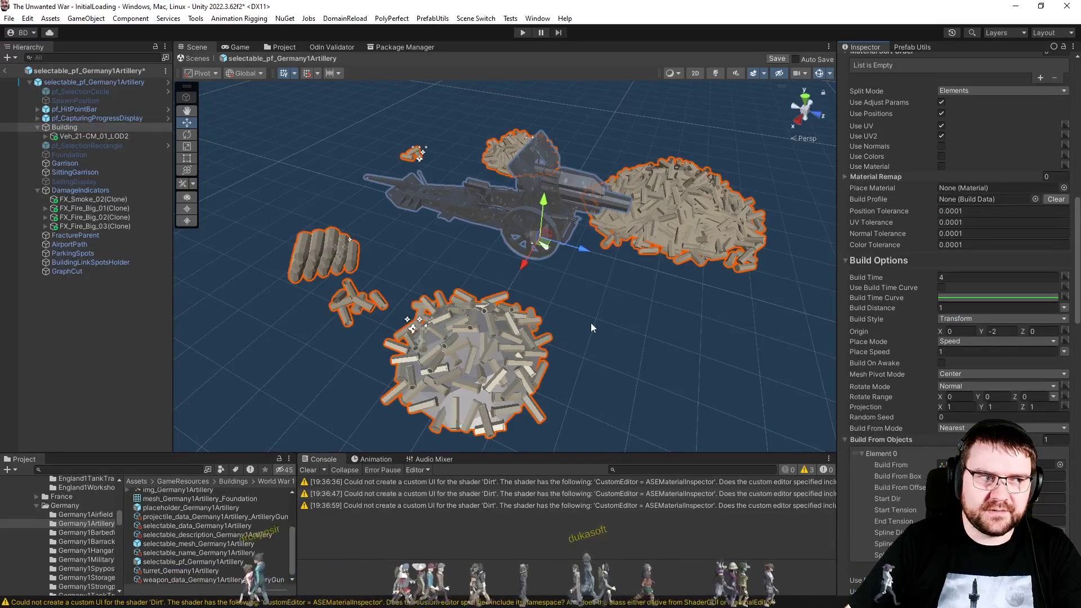
{"action": "key", "text": "ctrl+s"}
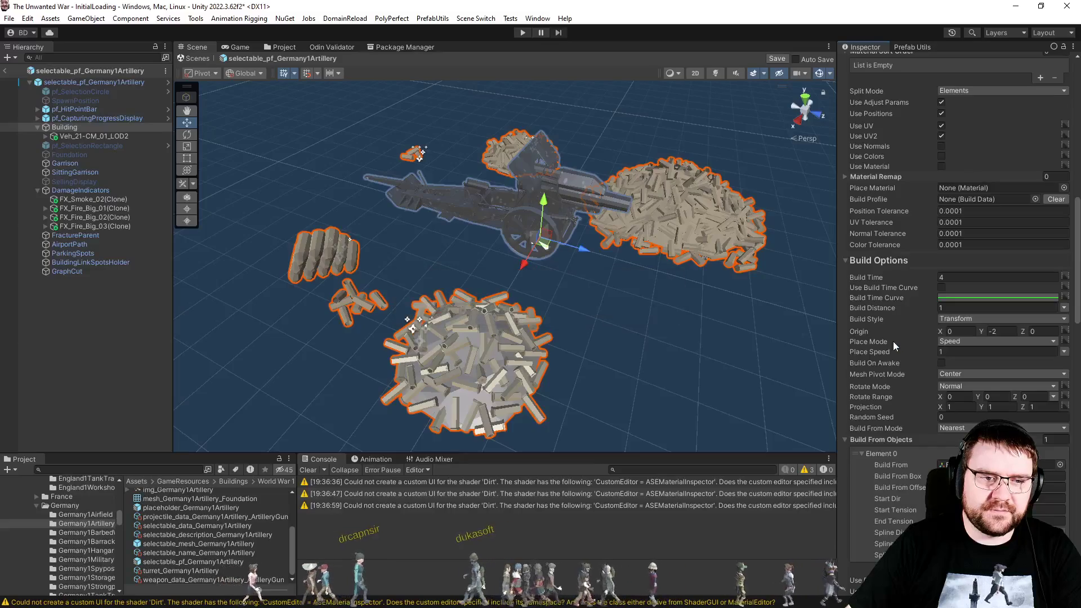
{"action": "scroll", "coordinate": [891, 342], "scroll_direction": "up", "scroll_amount": 10}
Rebuild the Artificer data, clear it again, save, then exit and reopen the prefab.
{"action": "left_click", "coordinate": [897, 420]}
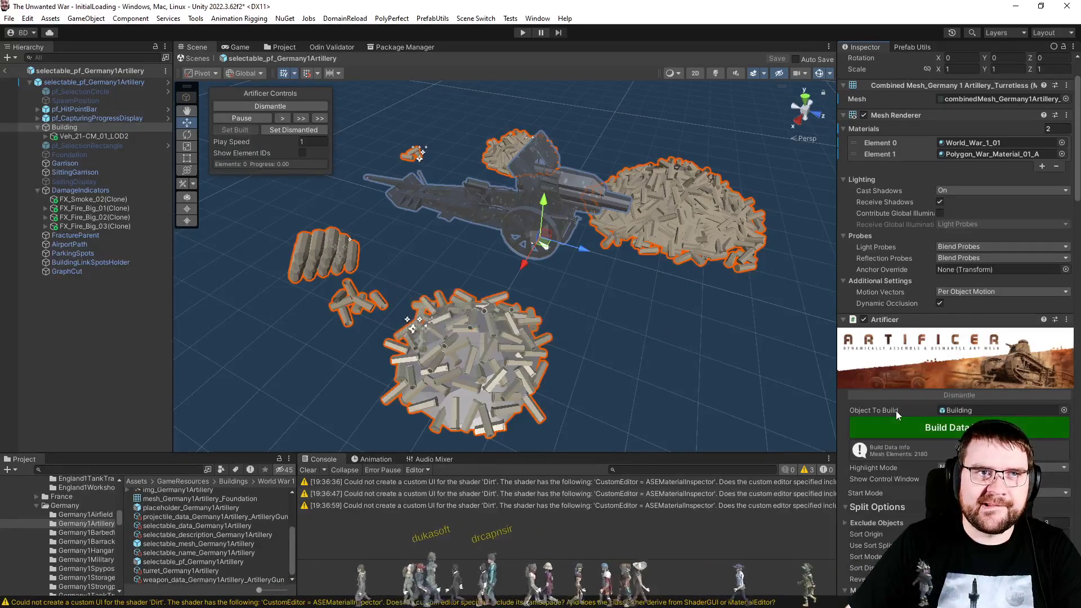
{"action": "scroll", "coordinate": [892, 405], "scroll_direction": "down", "scroll_amount": 5}
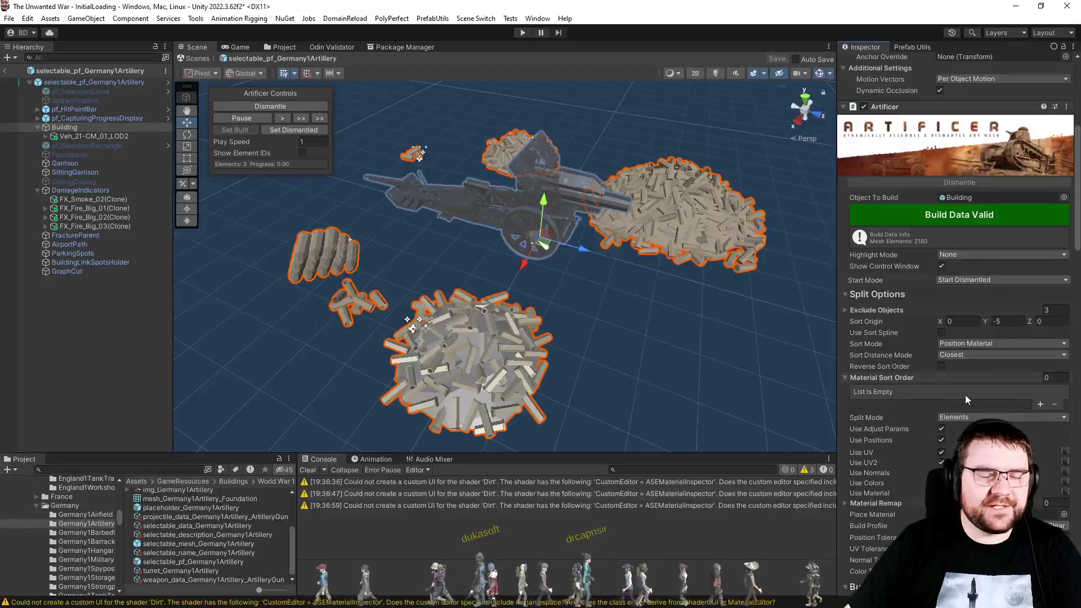
{"action": "scroll", "coordinate": [964, 394], "scroll_direction": "down", "scroll_amount": 3}
{"action": "left_click", "coordinate": [1053, 404]}
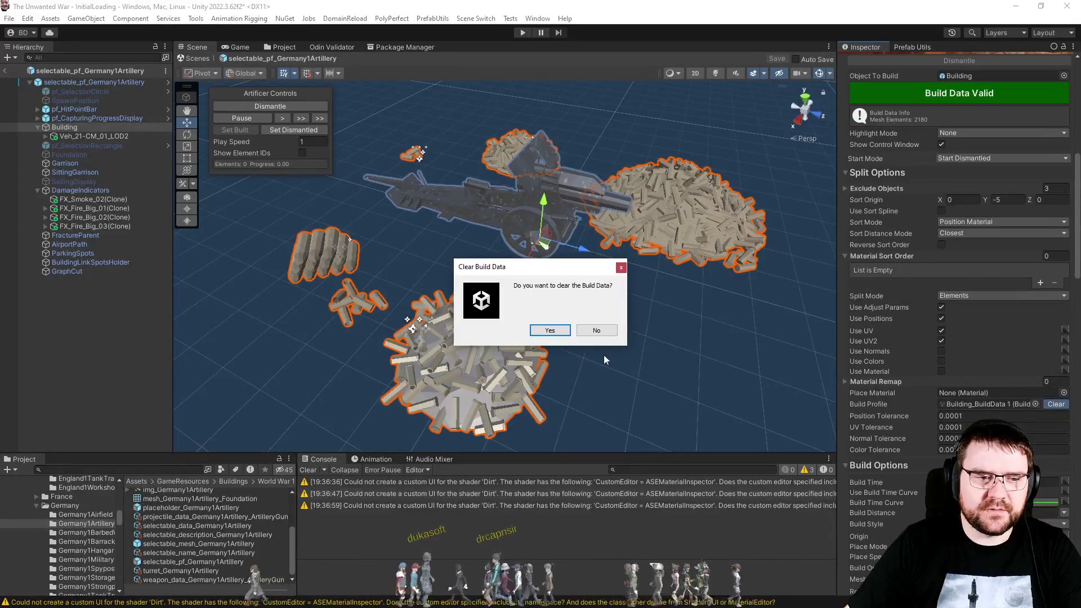
{"action": "left_click", "coordinate": [566, 331]}
{"action": "key", "text": "ctrl+s"}
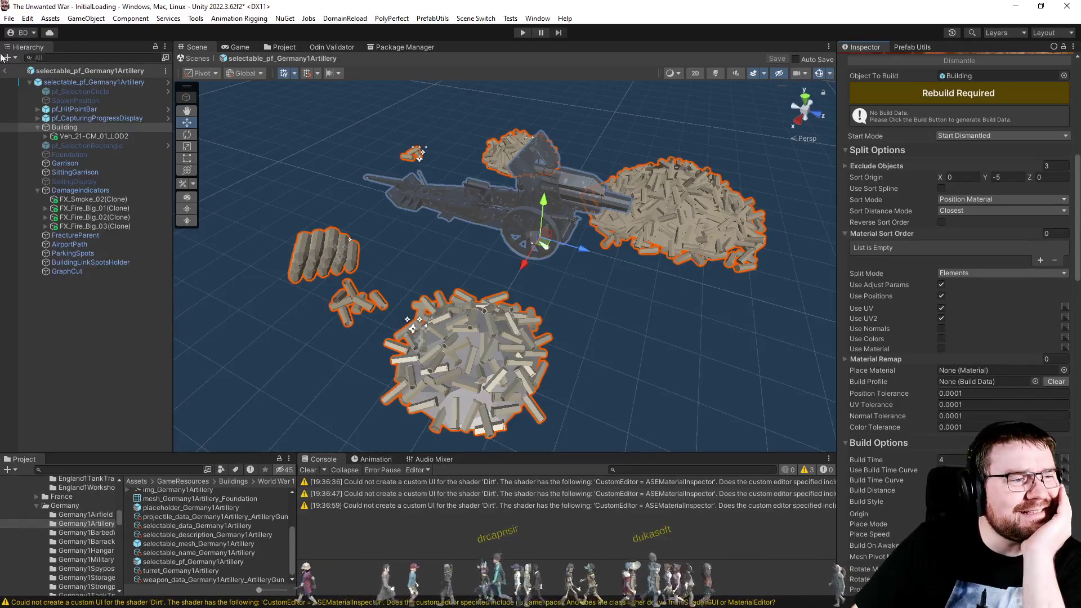
{"action": "left_click", "coordinate": [4, 71]}
{"action": "double_click", "coordinate": [174, 561]}
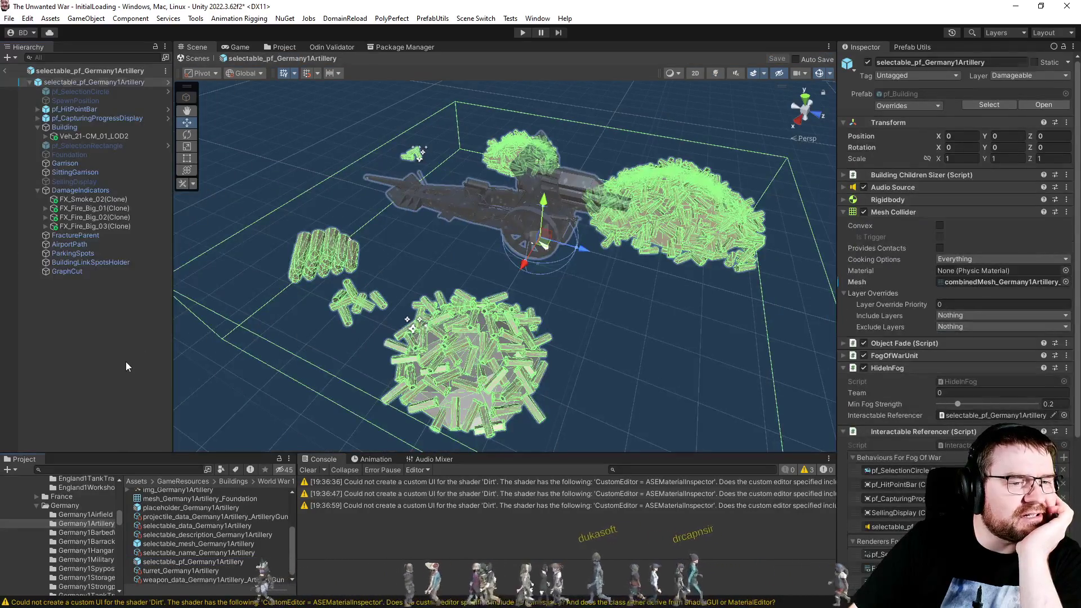
Leave Prefab mode and save the modified InitialLoading scene.
{"action": "left_click", "coordinate": [127, 363]}
{"action": "left_click", "coordinate": [5, 70]}
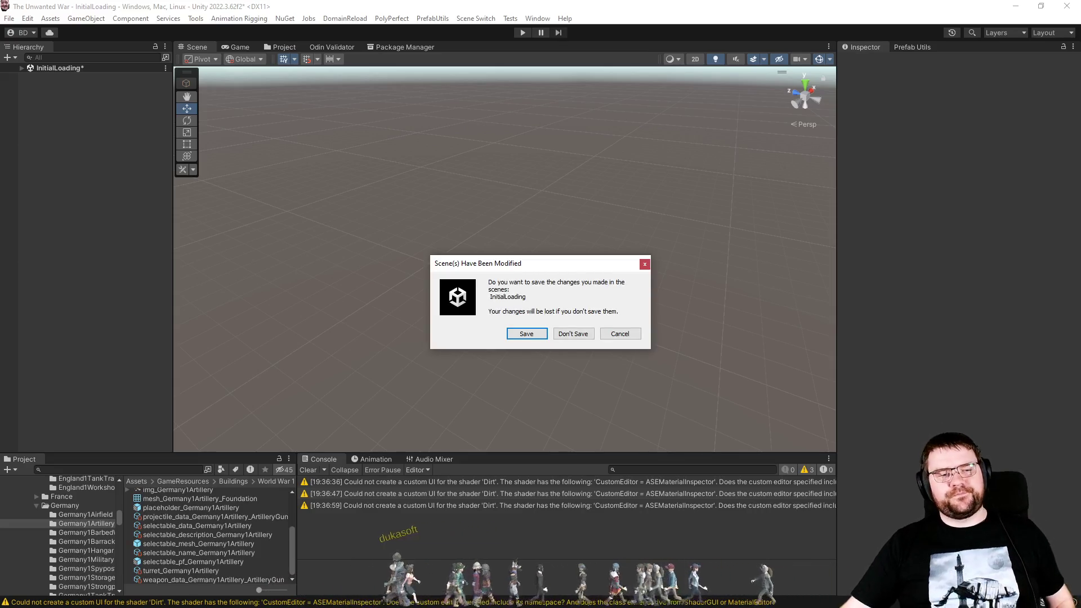
{"action": "key", "text": "Return"}
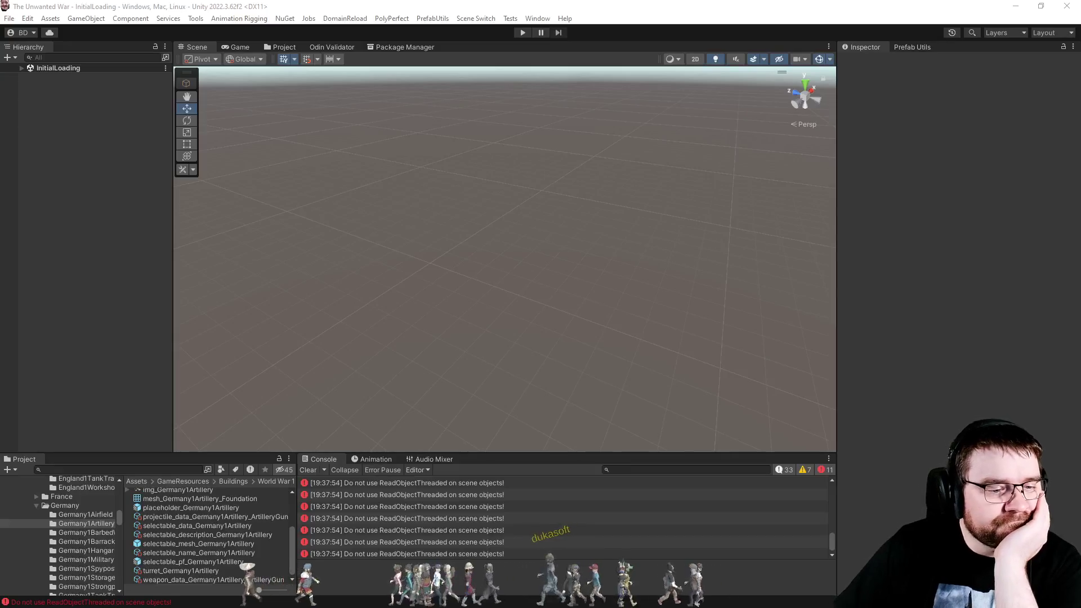
Scroll through the Console to review the finished test run's messages.
{"action": "scroll", "coordinate": [742, 555], "scroll_direction": "up", "scroll_amount": 3}
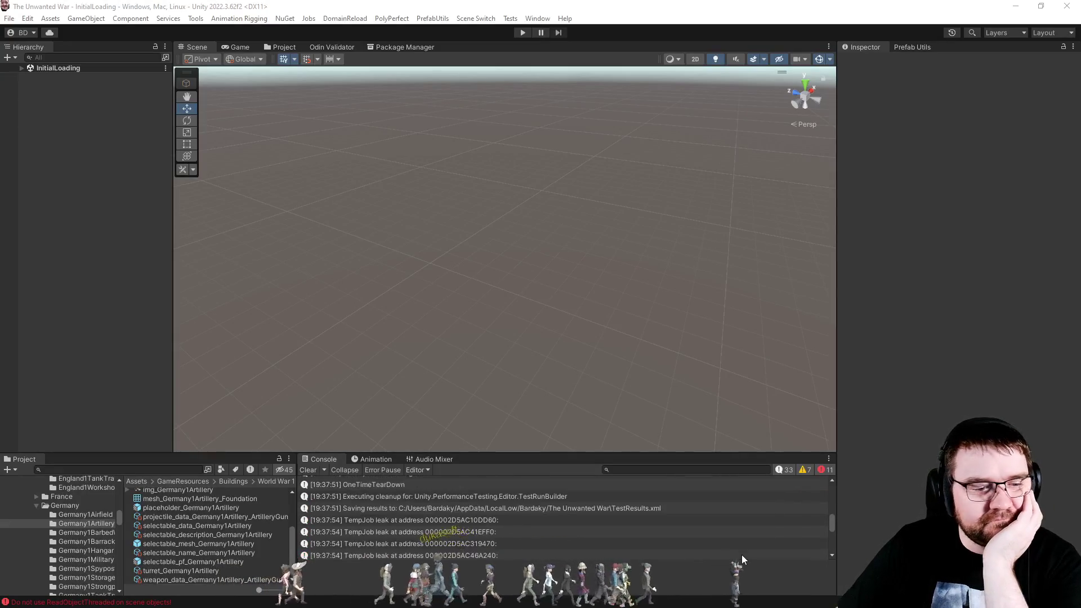
{"action": "scroll", "coordinate": [742, 555], "scroll_direction": "down", "scroll_amount": 5}
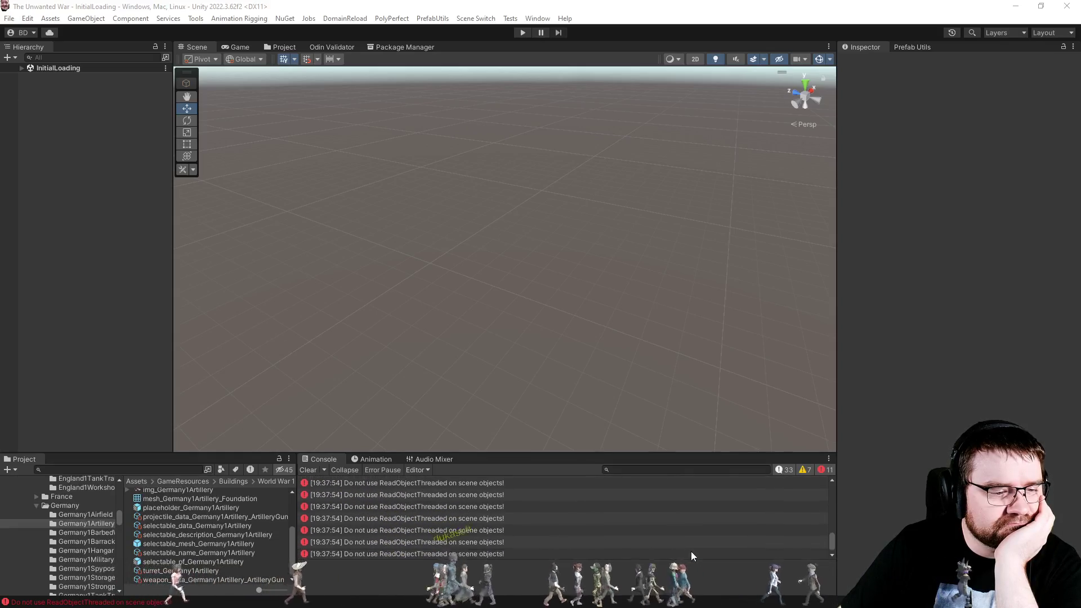
{"action": "scroll", "coordinate": [693, 554], "scroll_direction": "up", "scroll_amount": 10}
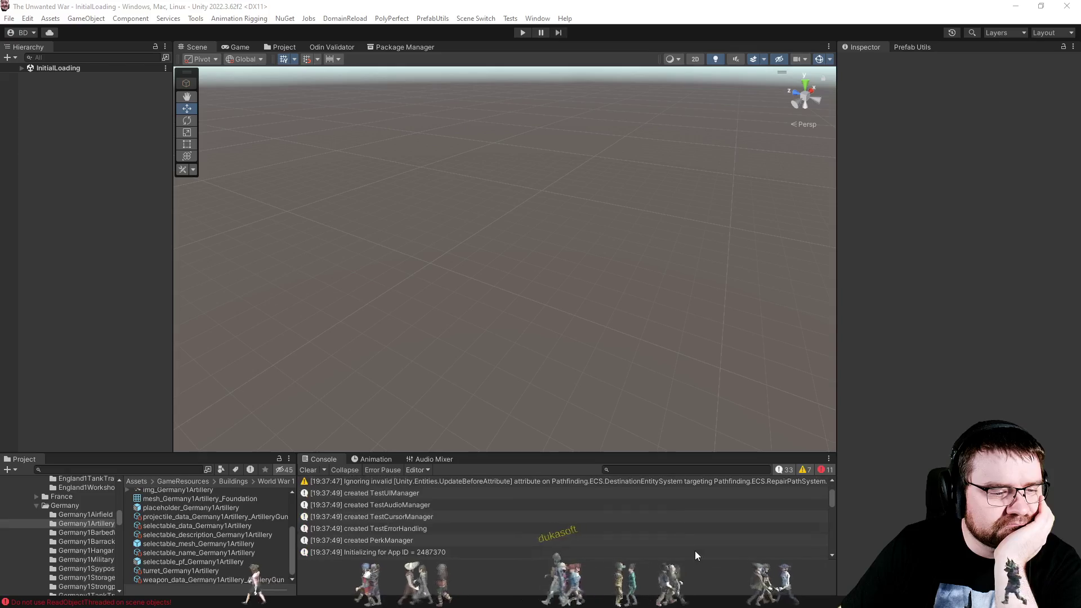
{"action": "scroll", "coordinate": [694, 550], "scroll_direction": "up", "scroll_amount": 2}
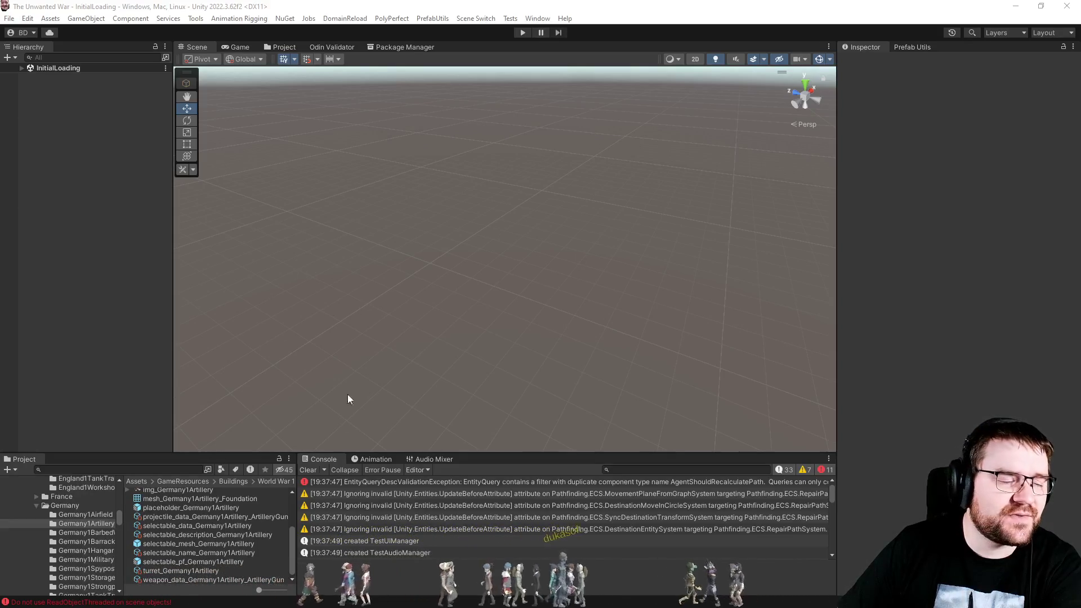
Reopen the Germany1Artillery prefab, ping the root's Mesh Collider mesh, and inspect Building's Artificer.
{"action": "double_click", "coordinate": [199, 562]}
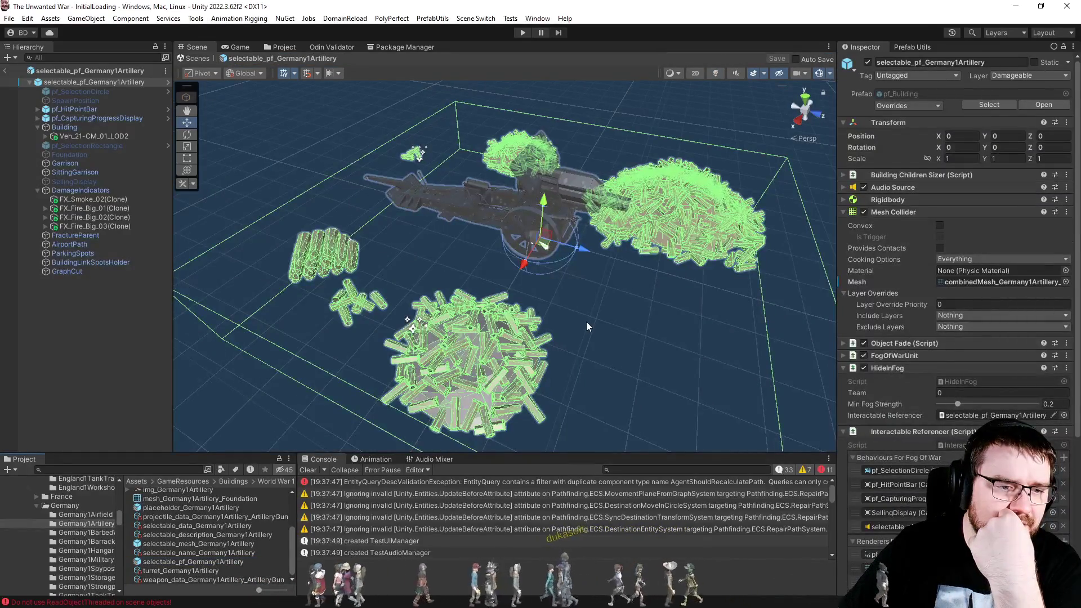
{"action": "left_click", "coordinate": [587, 322]}
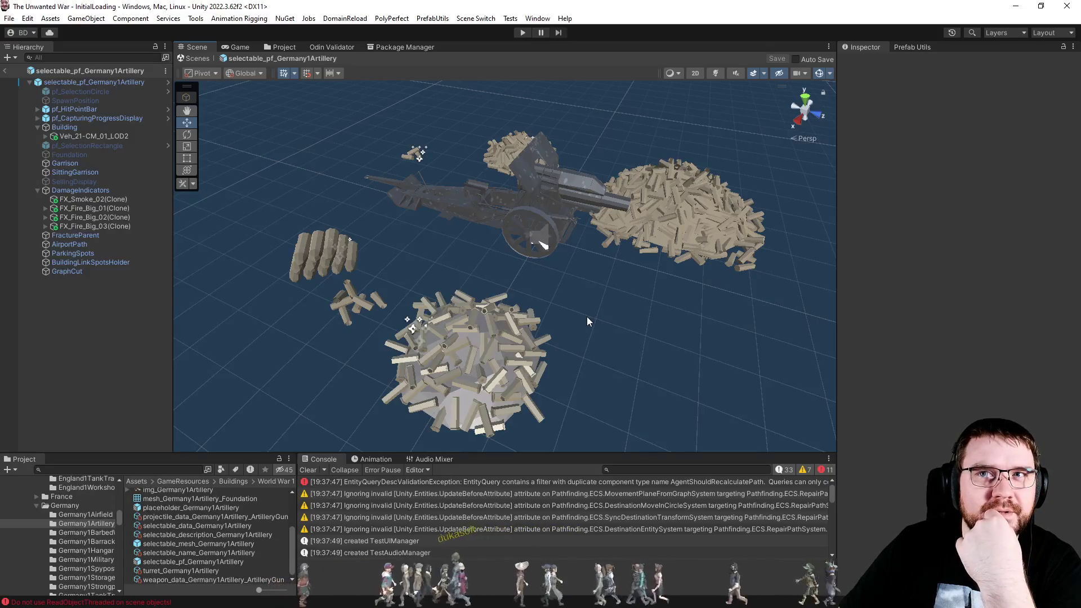
{"action": "left_click", "coordinate": [109, 83]}
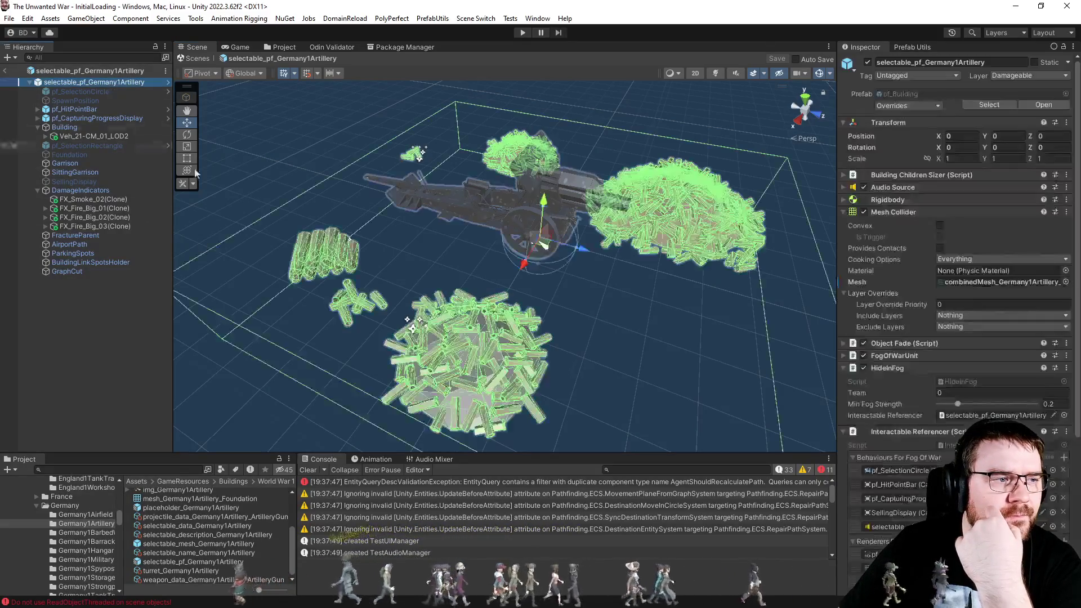
{"action": "left_click", "coordinate": [1015, 282]}
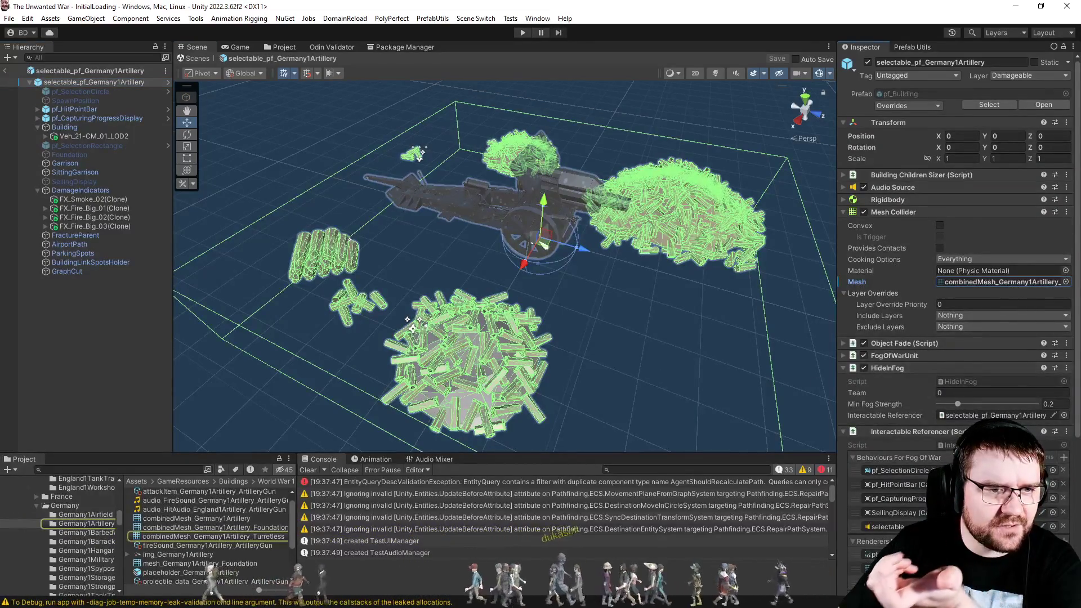
{"action": "scroll", "coordinate": [1015, 282], "scroll_direction": "down", "scroll_amount": 5}
{"action": "left_click", "coordinate": [78, 130]}
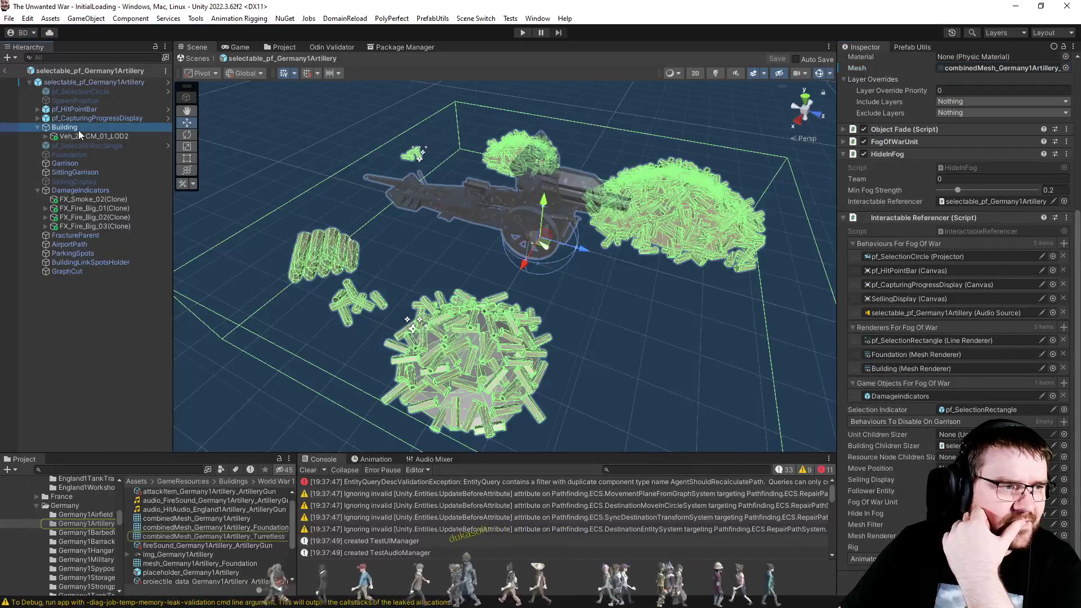
{"action": "scroll", "coordinate": [974, 328], "scroll_direction": "down", "scroll_amount": 6}
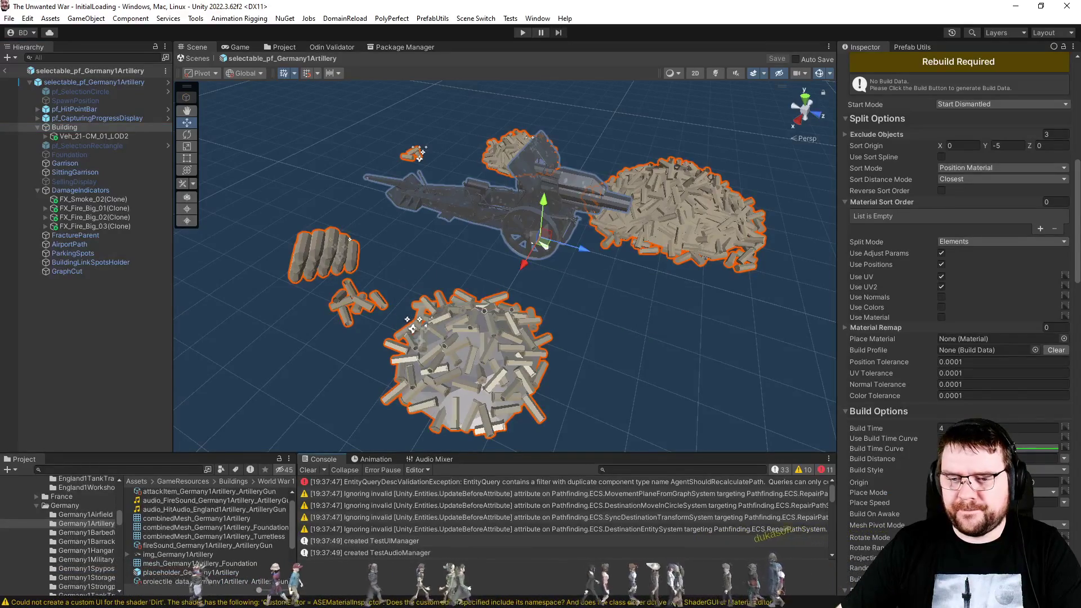
{"action": "left_click", "coordinate": [90, 331]}
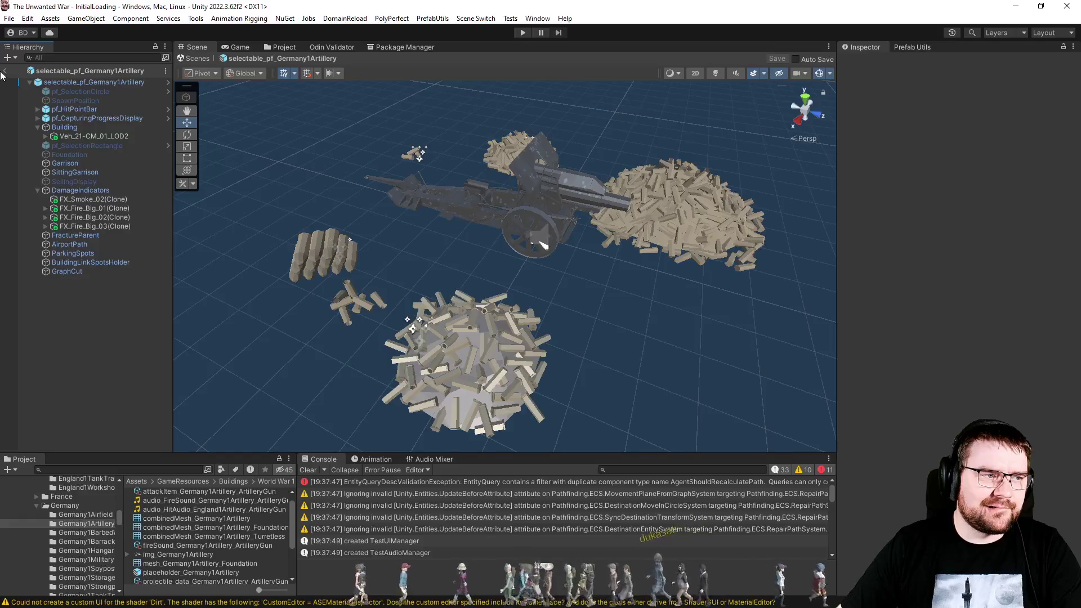
Exit Prefab mode back to the scene.
{"action": "left_click", "coordinate": [3, 71]}
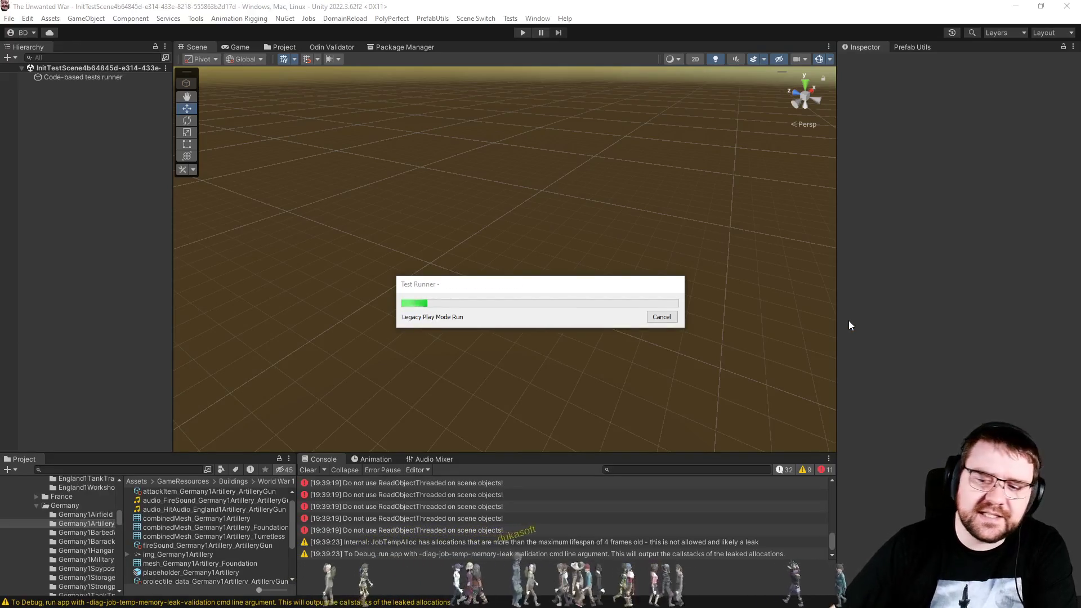
In Visual Studio, view PlayModeTest_NetworkPlayer.cs, then open PlayModeTest_BuildingSpawning.cs.
{"action": "key", "text": "alt+Tab"}
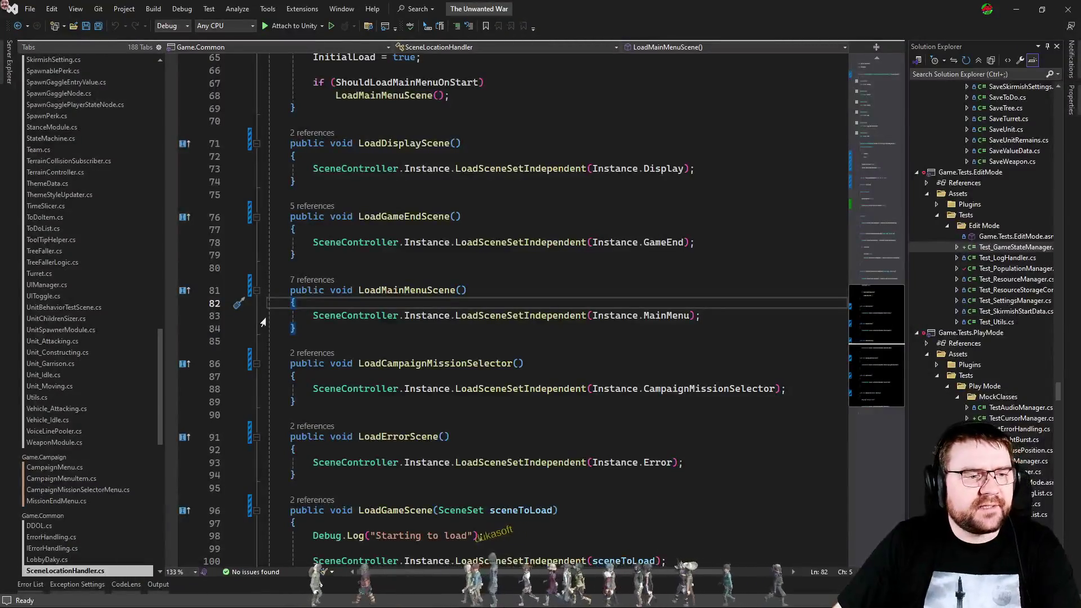
{"action": "key", "text": "ctrl+Tab"}
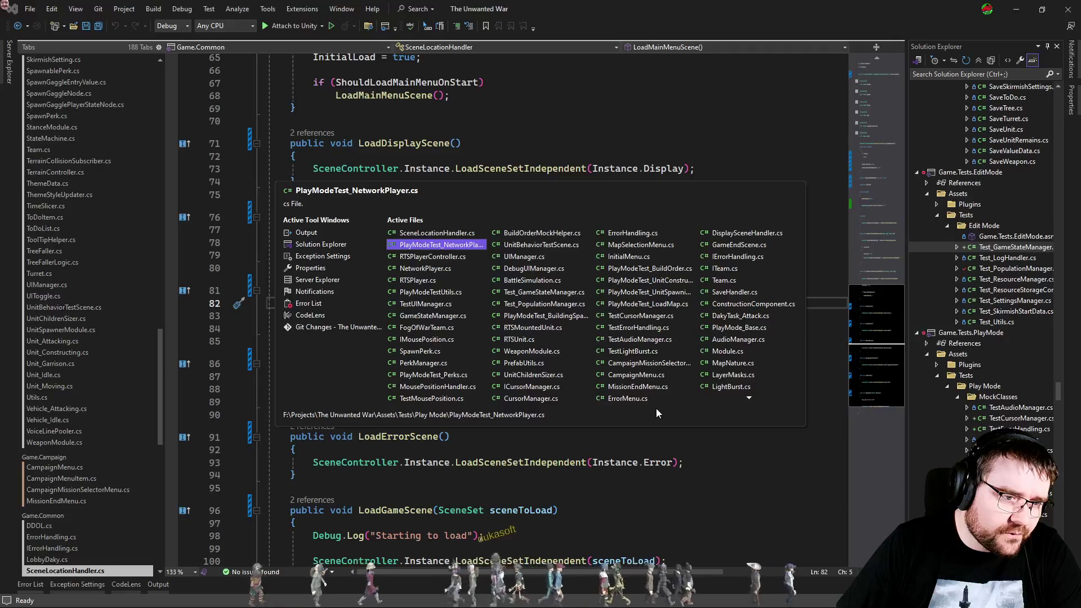
{"action": "key", "text": "Return"}
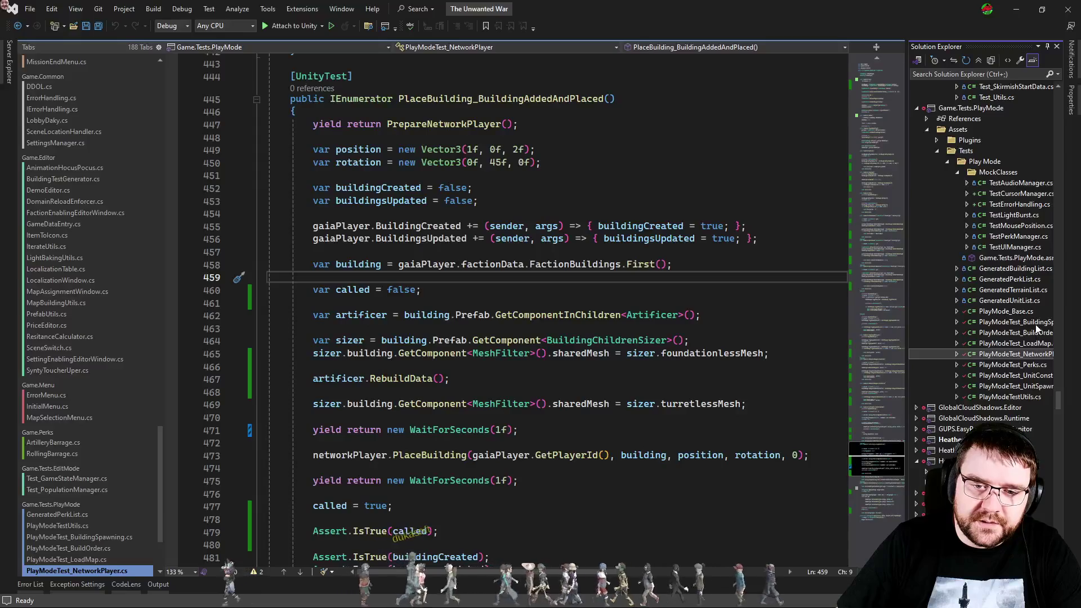
{"action": "double_click", "coordinate": [1013, 322]}
{"action": "mouse_move", "coordinate": [874, 243]}
{"action": "left_mouse_down"}
{"action": "mouse_move", "coordinate": [857, 412]}
{"action": "mouse_move", "coordinate": [885, 173]}
{"action": "left_mouse_up"}
Search the spawning test for 'ar' to locate the artificer RebuildData call.
{"action": "left_click", "coordinate": [752, 298]}
{"action": "key", "text": "ctrl+f"}
{"action": "type", "text": "artificer"}
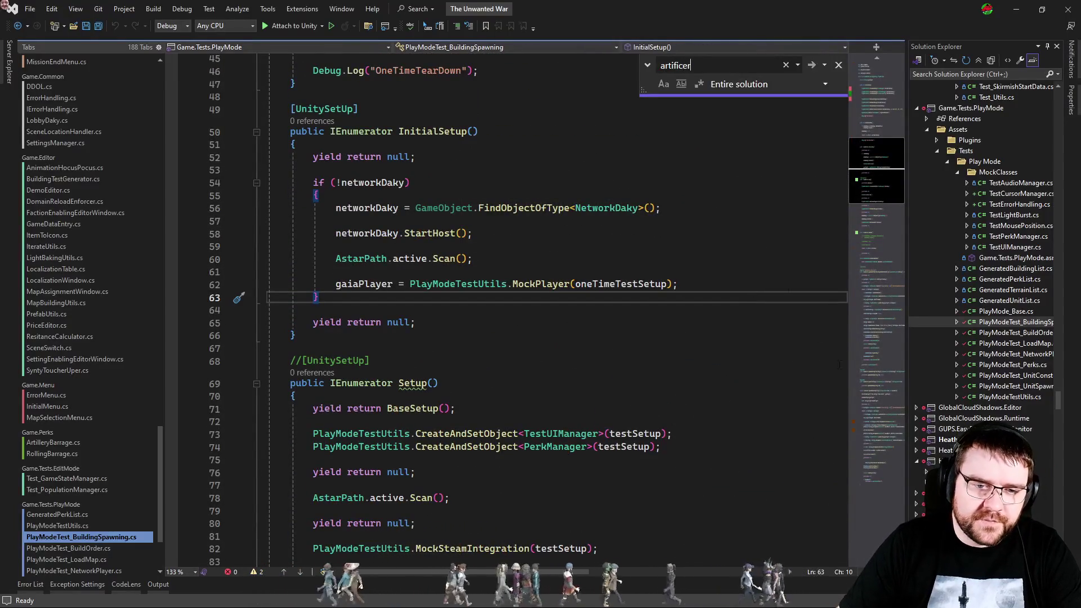
{"action": "key", "text": "Return"}
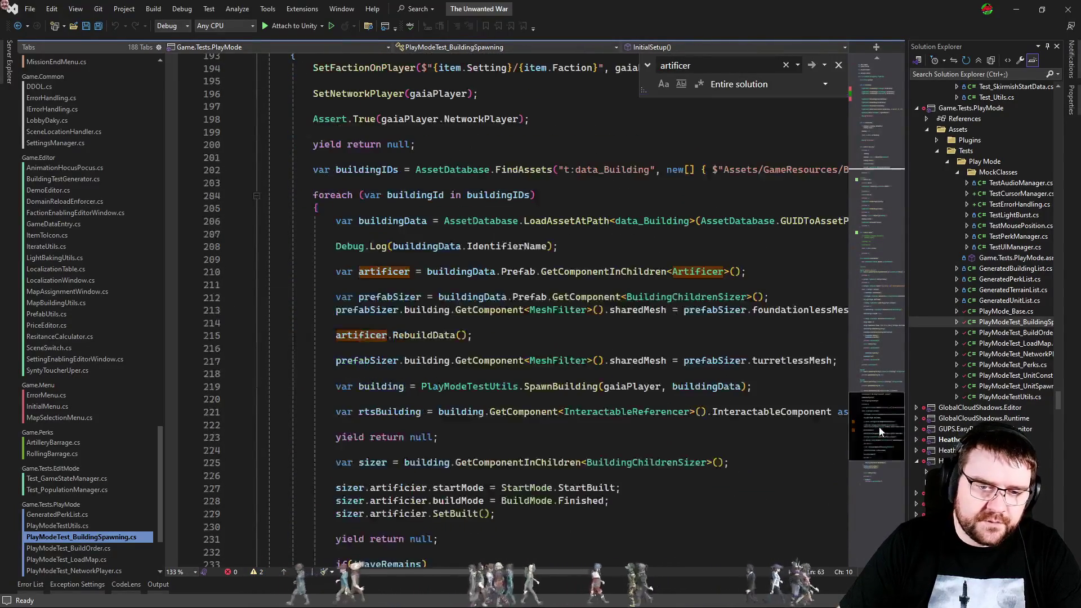
{"action": "left_click", "coordinate": [501, 337]}
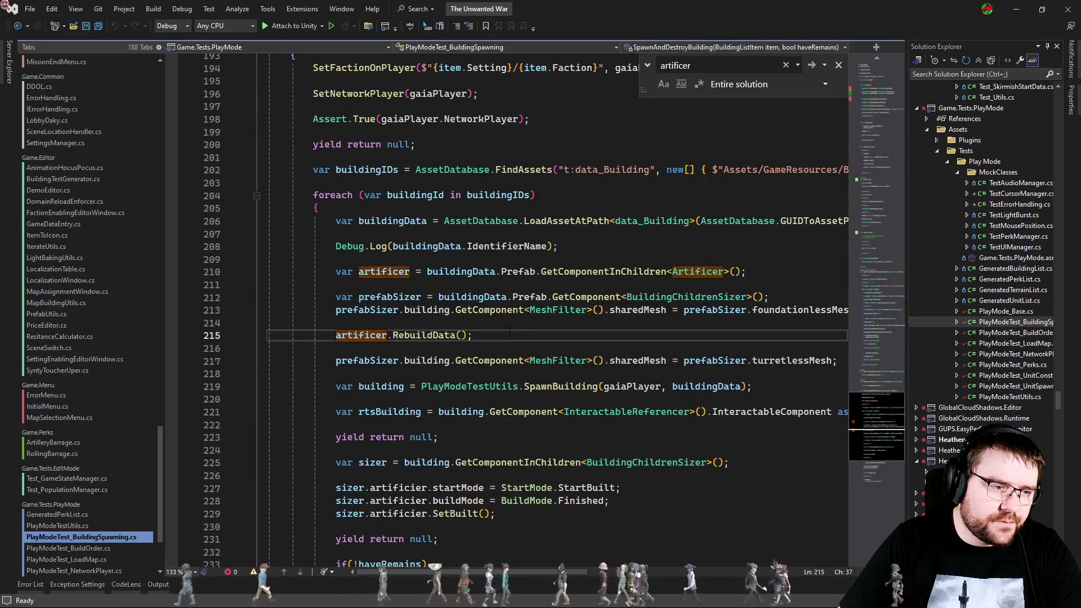
{"action": "key", "text": "Escape"}
{"action": "scroll", "coordinate": [528, 347], "scroll_direction": "up", "scroll_amount": 3}
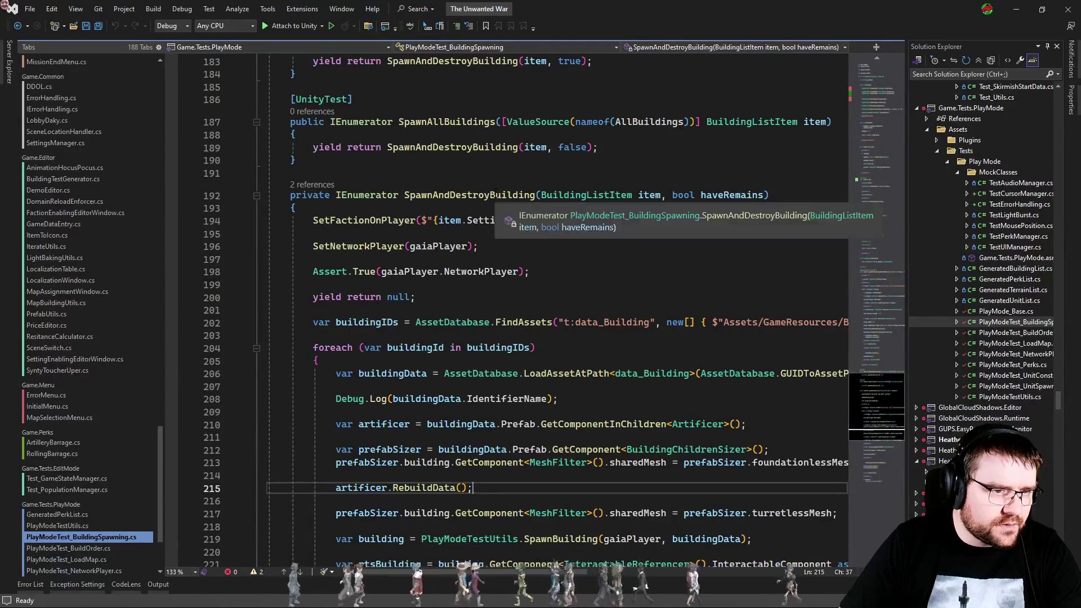
{"action": "scroll", "coordinate": [480, 270], "scroll_direction": "down", "scroll_amount": 1}
{"action": "scroll", "coordinate": [480, 271], "scroll_direction": "down", "scroll_amount": 11}
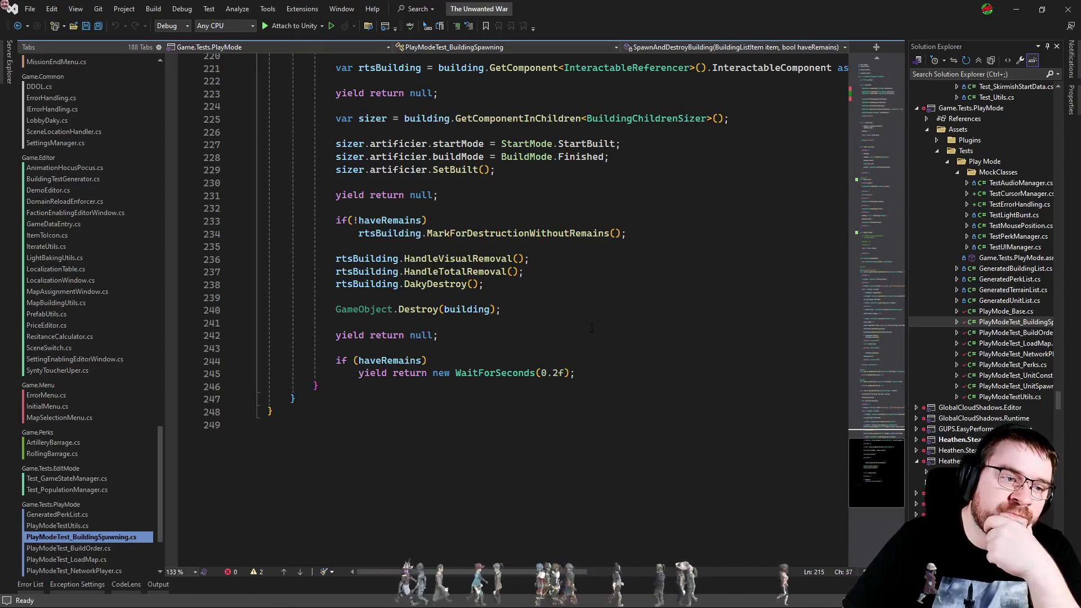
{"action": "scroll", "coordinate": [591, 327], "scroll_direction": "up", "scroll_amount": 7}
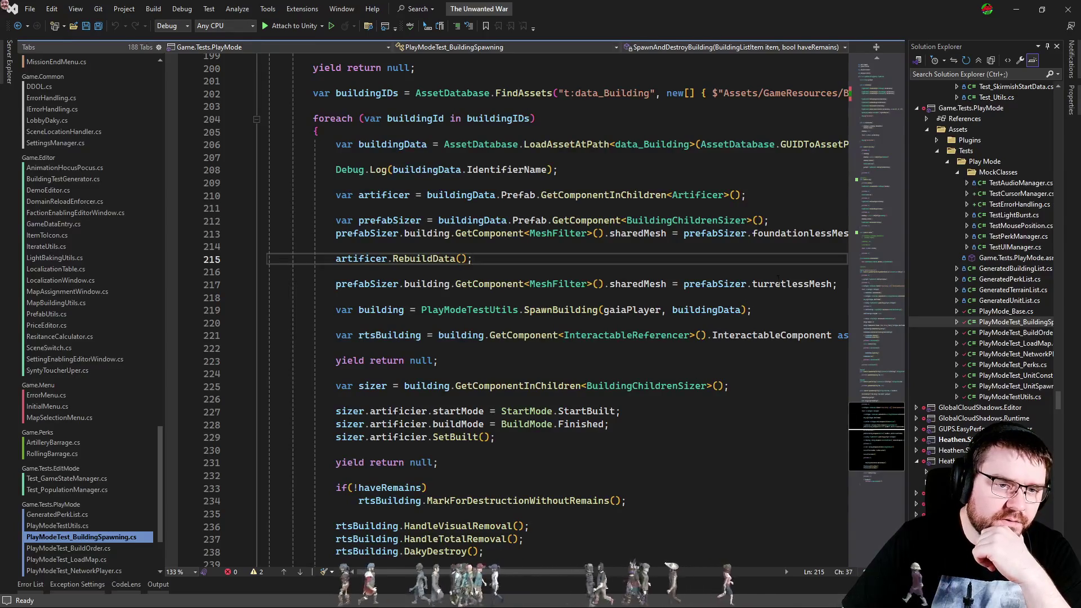
Select turretlessMesh on line 217, then switch to RTSPlayerController.cs at SetUpArtificer.
{"action": "double_click", "coordinate": [808, 234]}
{"action": "double_click", "coordinate": [783, 284]}
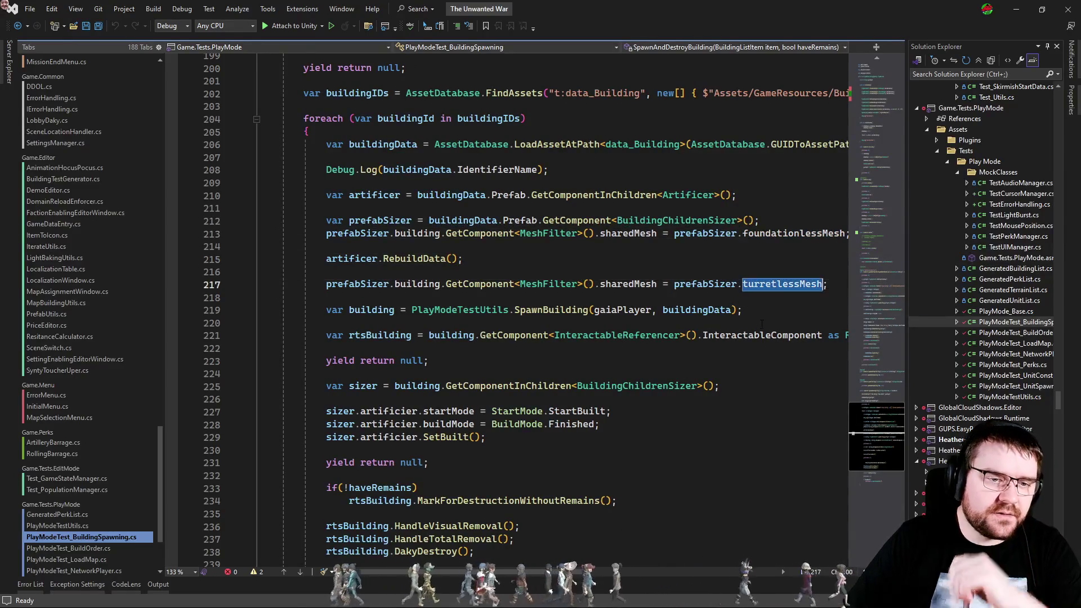
{"action": "key", "text": "ctrl+Tab"}
{"action": "key", "text": "ctrl+Right"}
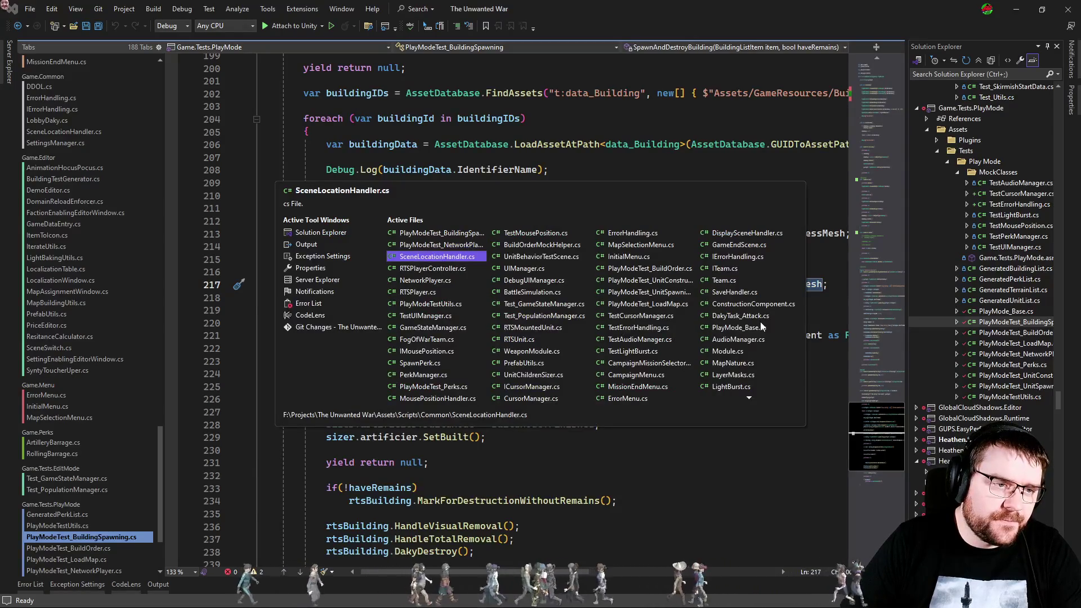
Compare SetUpArtificer with the spawning test and select test lines 227–229.
{"action": "left_click", "coordinate": [701, 456]}
{"action": "left_click", "coordinate": [412, 426]}
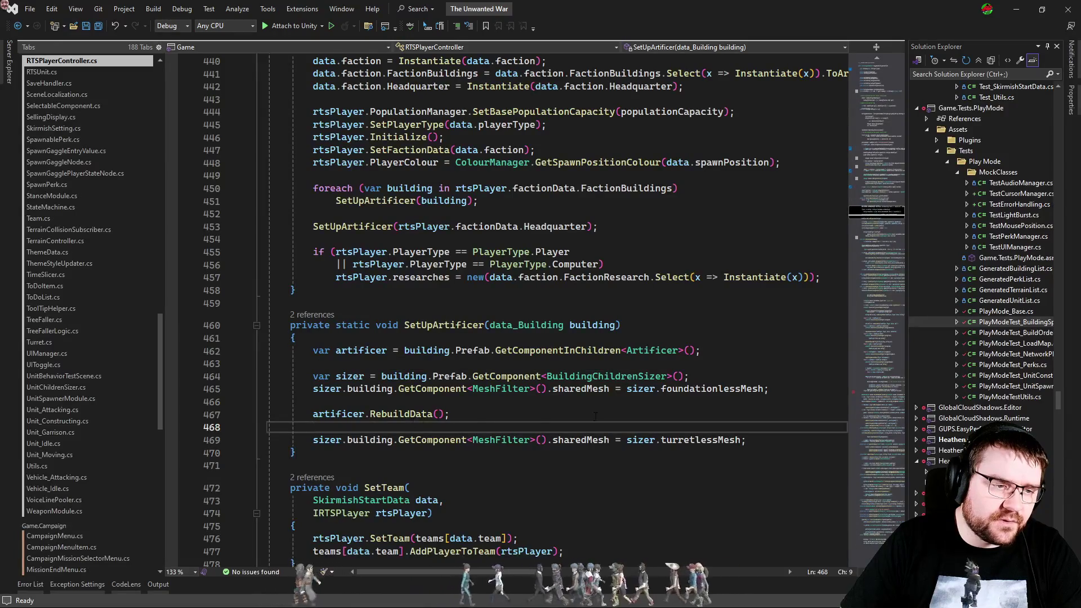
{"action": "key", "text": "ctrl+Tab"}
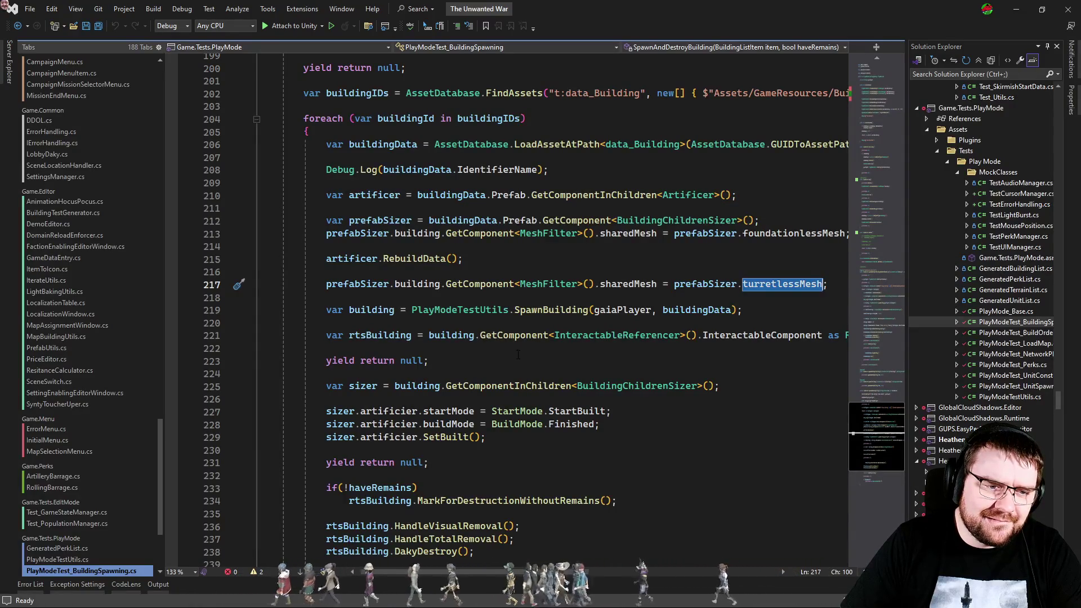
{"action": "key", "text": "ctrl+Tab"}
{"action": "left_click", "coordinate": [476, 416]}
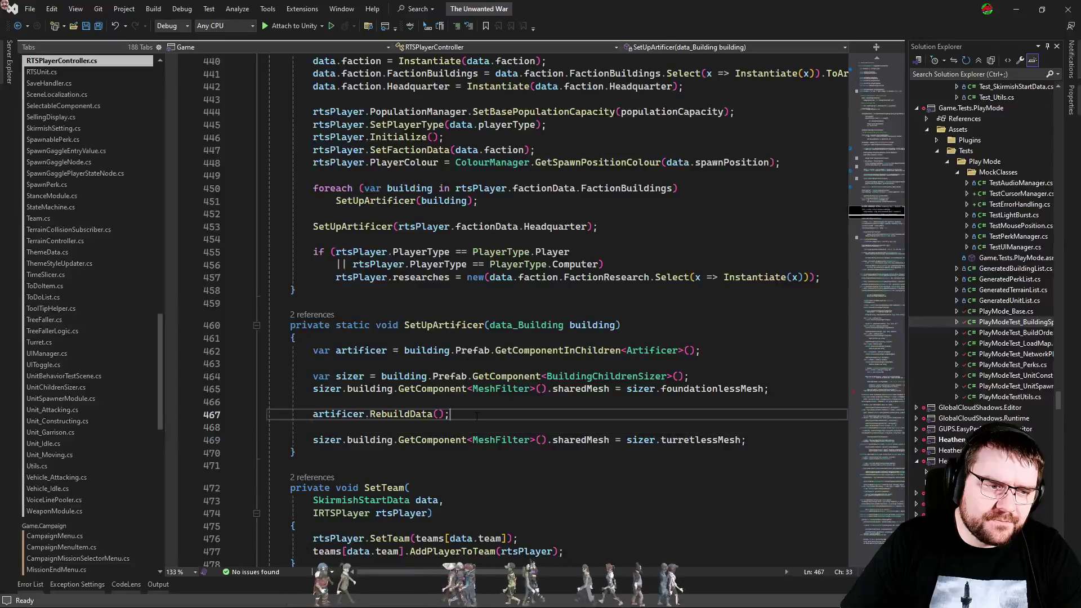
{"action": "left_click", "coordinate": [454, 325]}
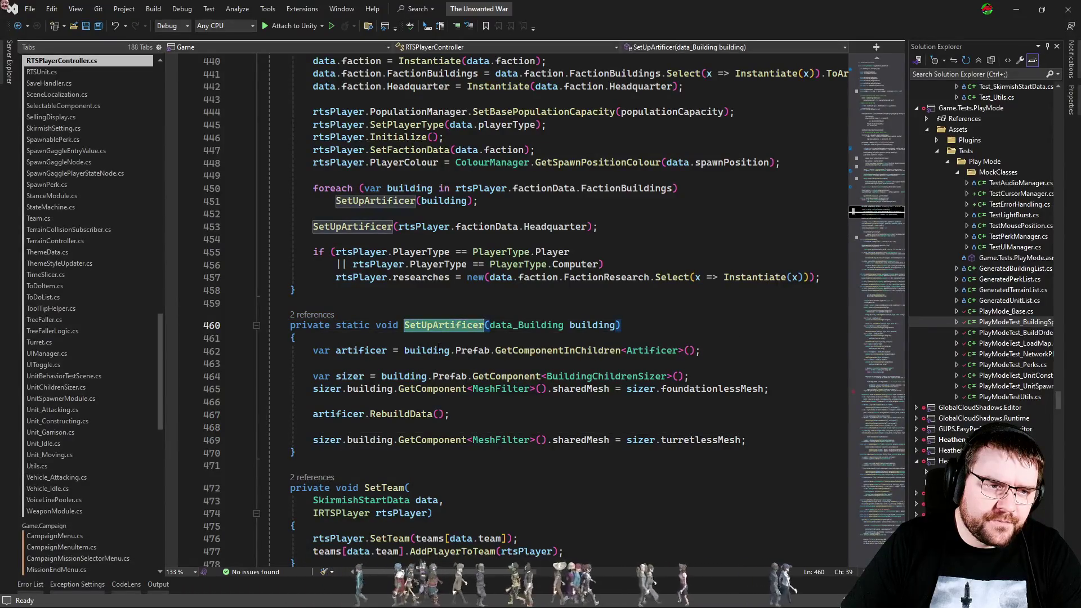
{"action": "key", "text": "ctrl+Tab"}
{"action": "mouse_move", "coordinate": [485, 437]}
{"action": "left_mouse_down"}
{"action": "mouse_move", "coordinate": [337, 437]}
{"action": "mouse_move", "coordinate": [268, 411]}
{"action": "mouse_move", "coordinate": [268, 424]}
{"action": "left_mouse_up"}
{"action": "left_click_drag", "start_coordinate": [81, 419], "coordinate": [84, 411]}
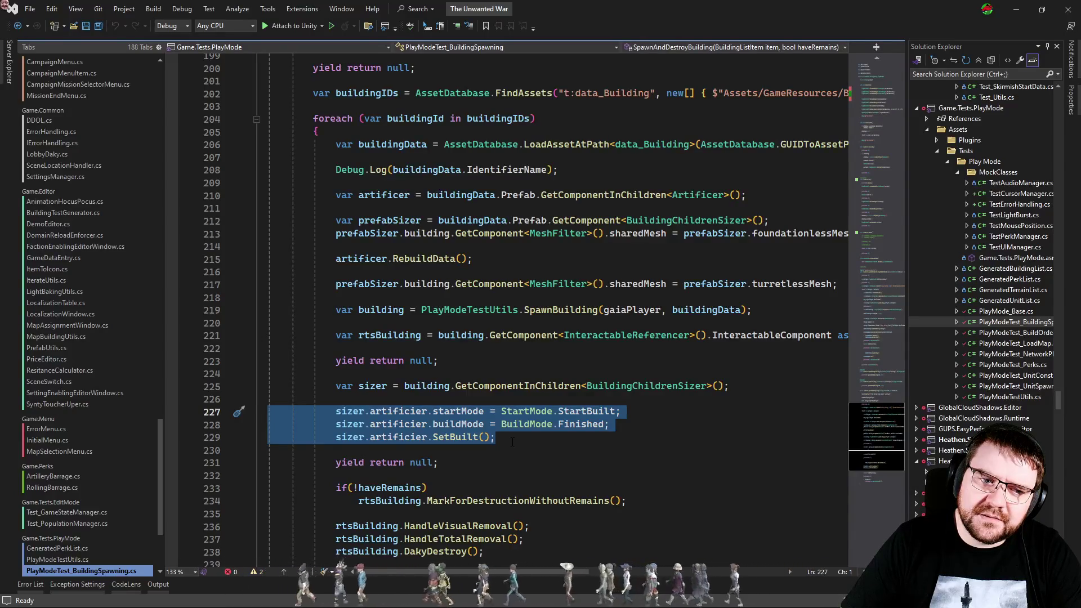
Review CreateBuildingForPlayer's StartBuilt settings and copy line 506 disabling the Artificer.
{"action": "key", "text": "ctrl+minus"}
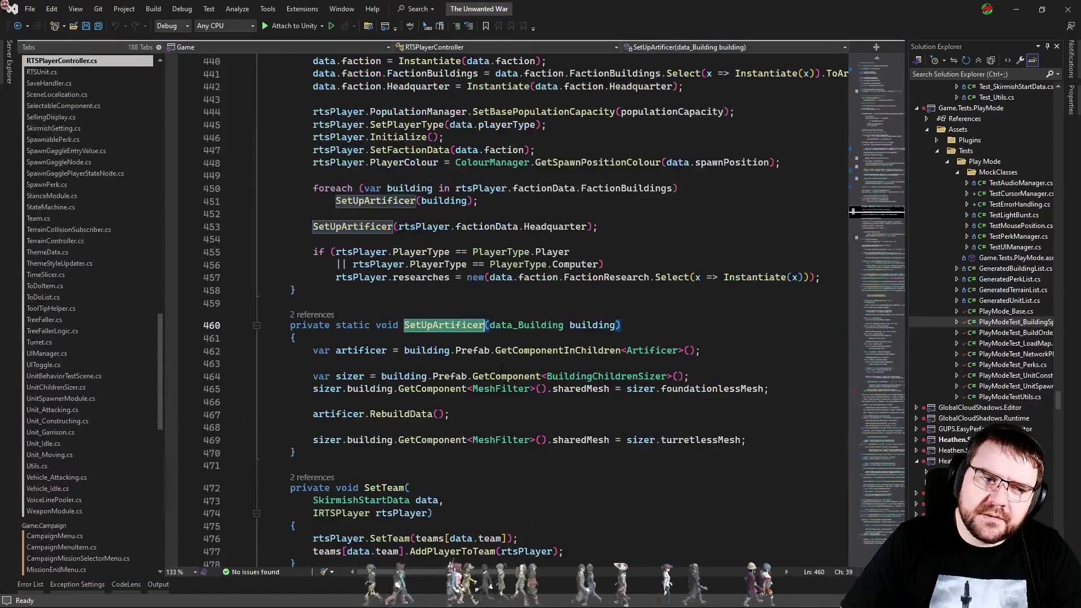
{"action": "scroll", "coordinate": [446, 329], "scroll_direction": "up", "scroll_amount": 4}
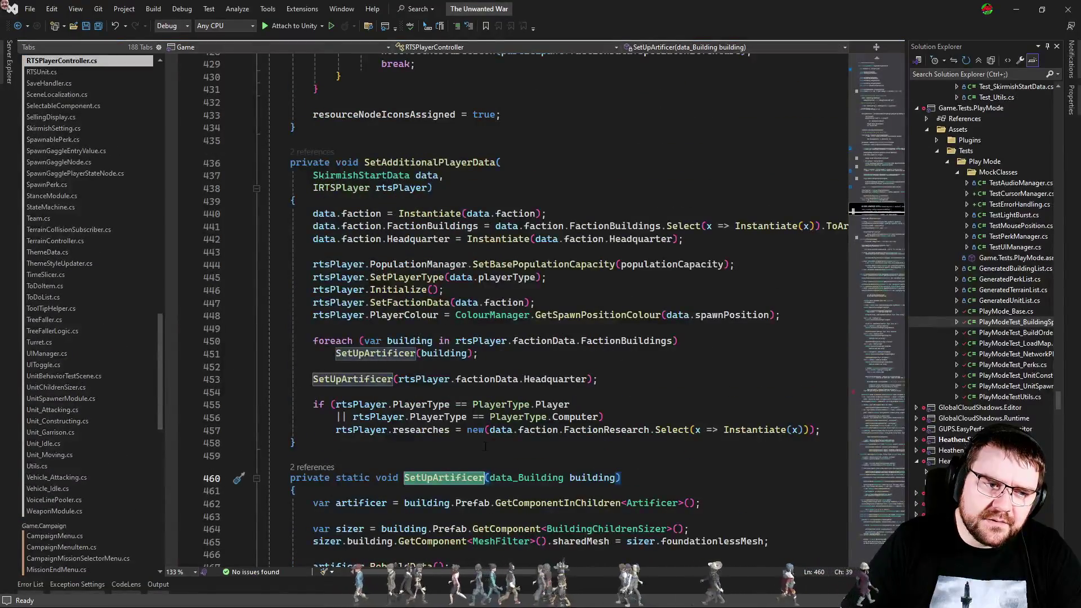
{"action": "scroll", "coordinate": [510, 454], "scroll_direction": "up", "scroll_amount": 9}
{"action": "scroll", "coordinate": [509, 453], "scroll_direction": "down", "scroll_amount": 20}
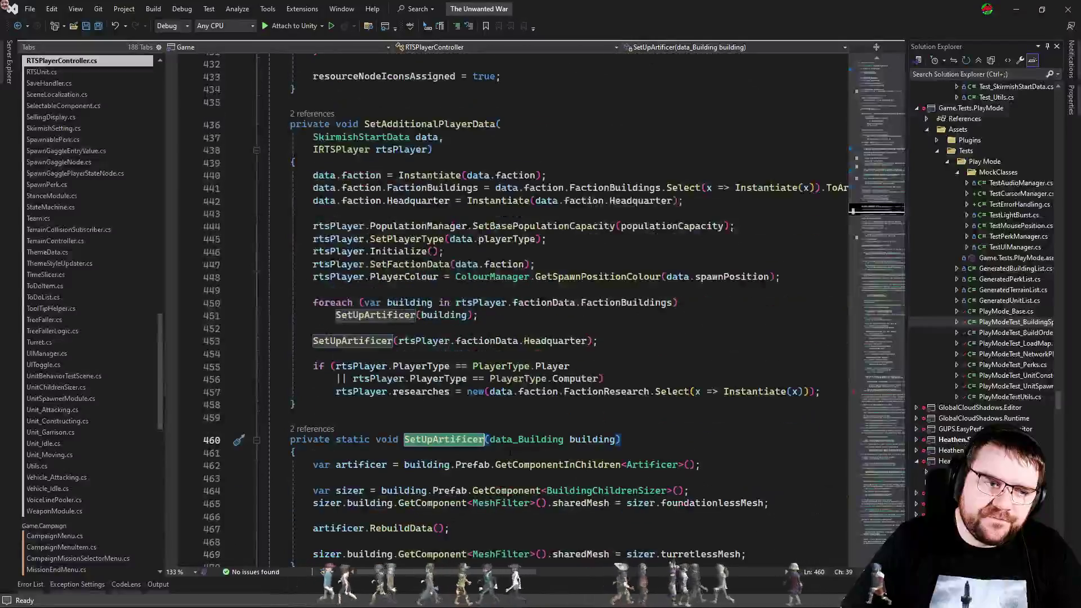
{"action": "left_click", "coordinate": [544, 370]}
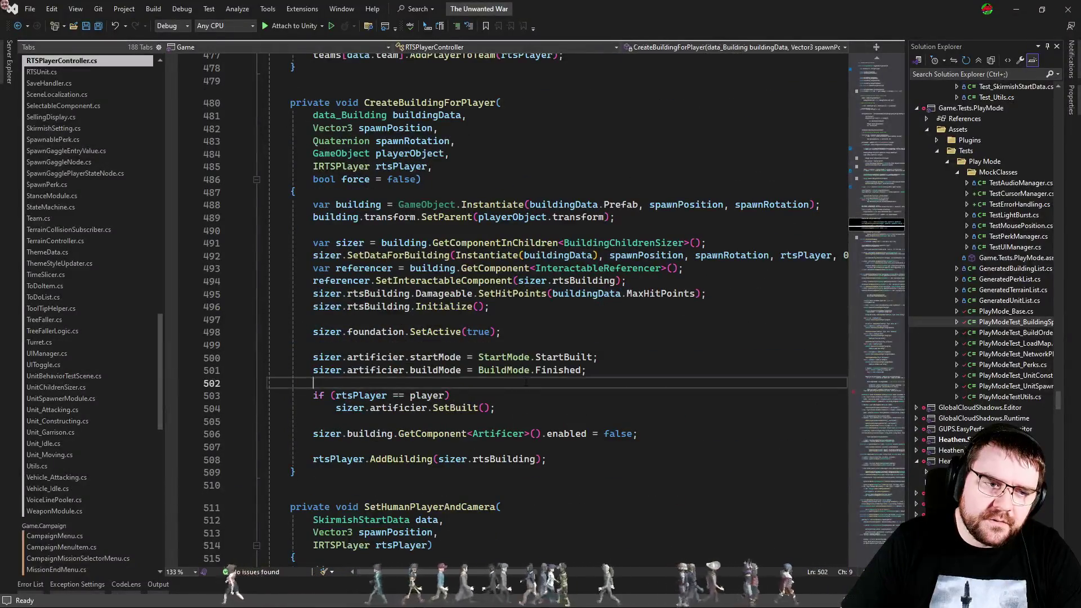
{"action": "key", "text": "Up"}
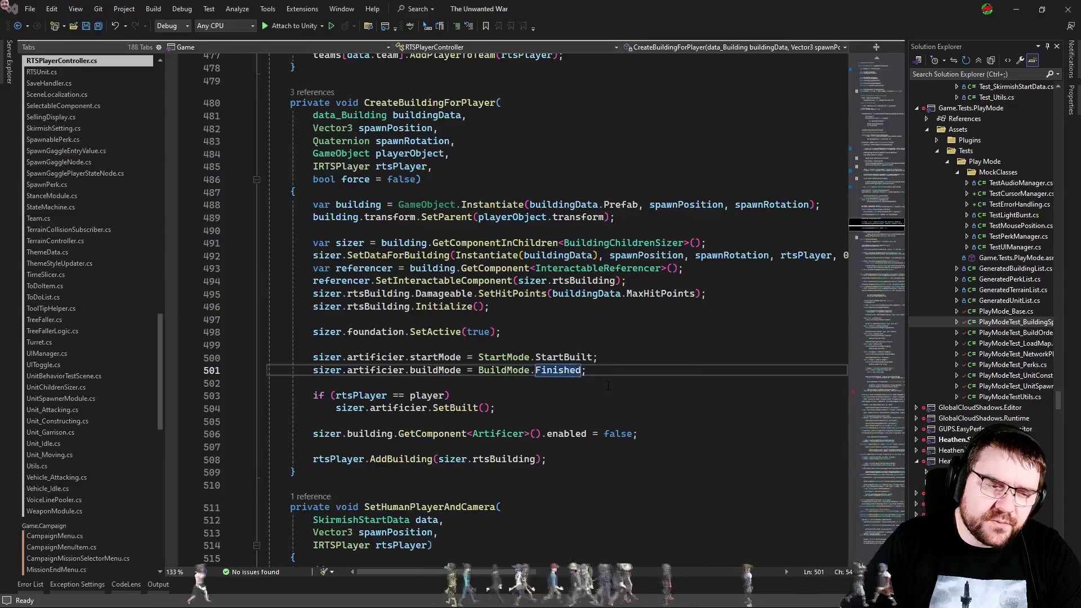
{"action": "key", "text": "ctrl+Tab"}
{"action": "key", "text": "ctrl+Tab"}
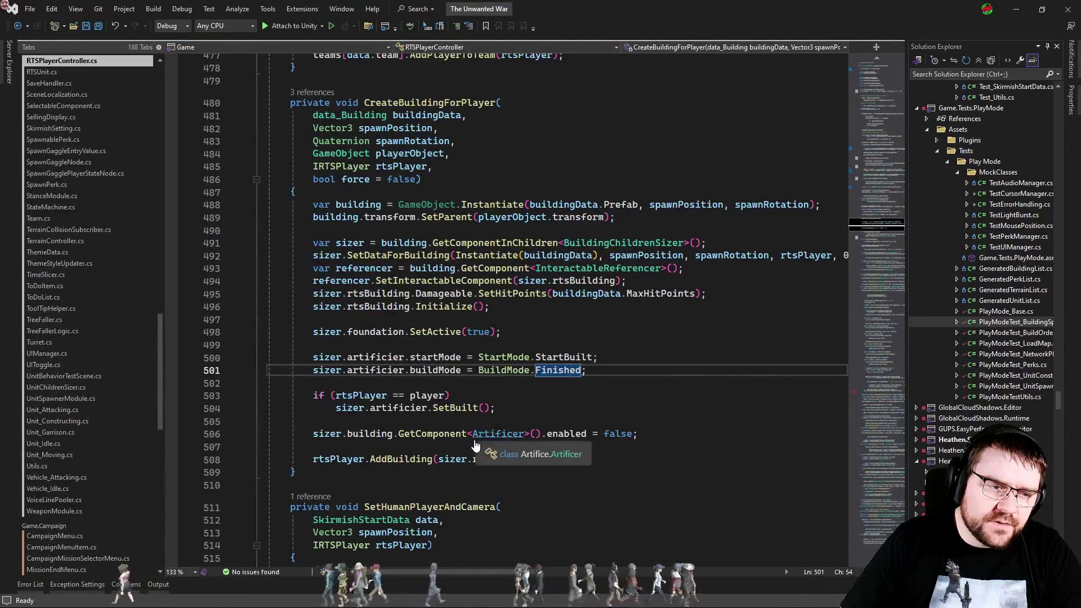
{"action": "triple_click", "coordinate": [655, 435]}
{"action": "key", "text": "ctrl+c"}
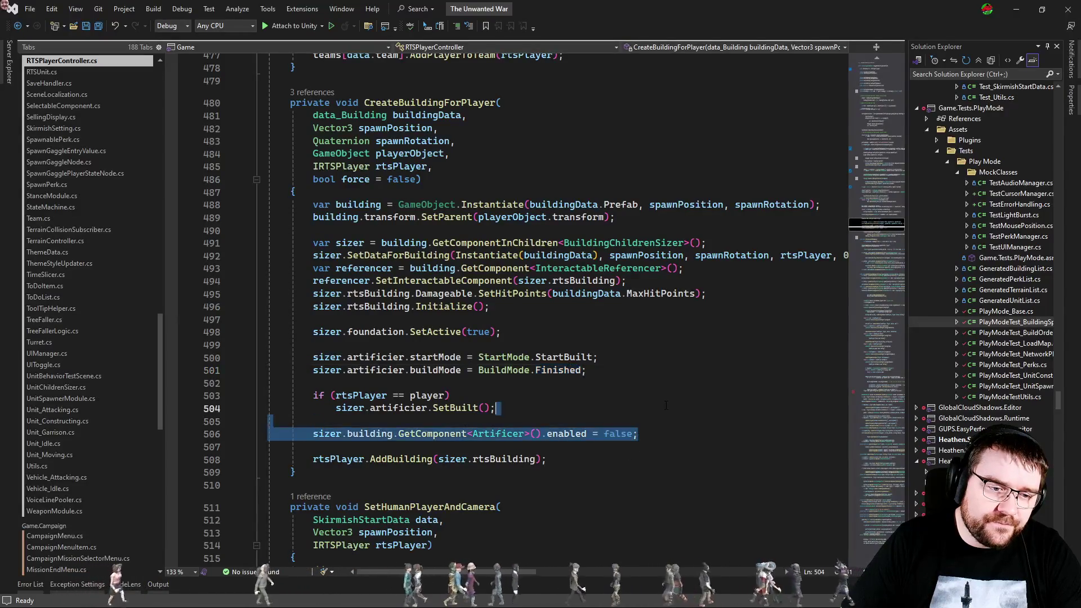
{"action": "key", "text": "ctrl+Tab"}
{"action": "left_click", "coordinate": [532, 438]}
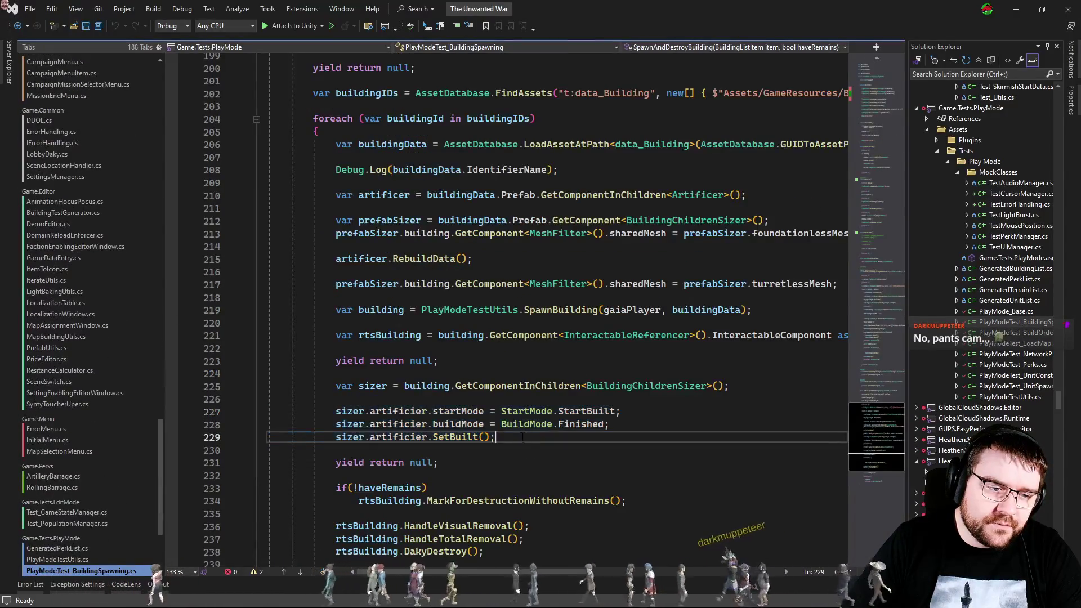
Paste the Artificer-disabling line after SetBuilt, retarget it to sizer.artificier, and save the file.
{"action": "key", "text": "Return"}
{"action": "key", "text": "Return"}
{"action": "key", "text": "ctrl+v"}
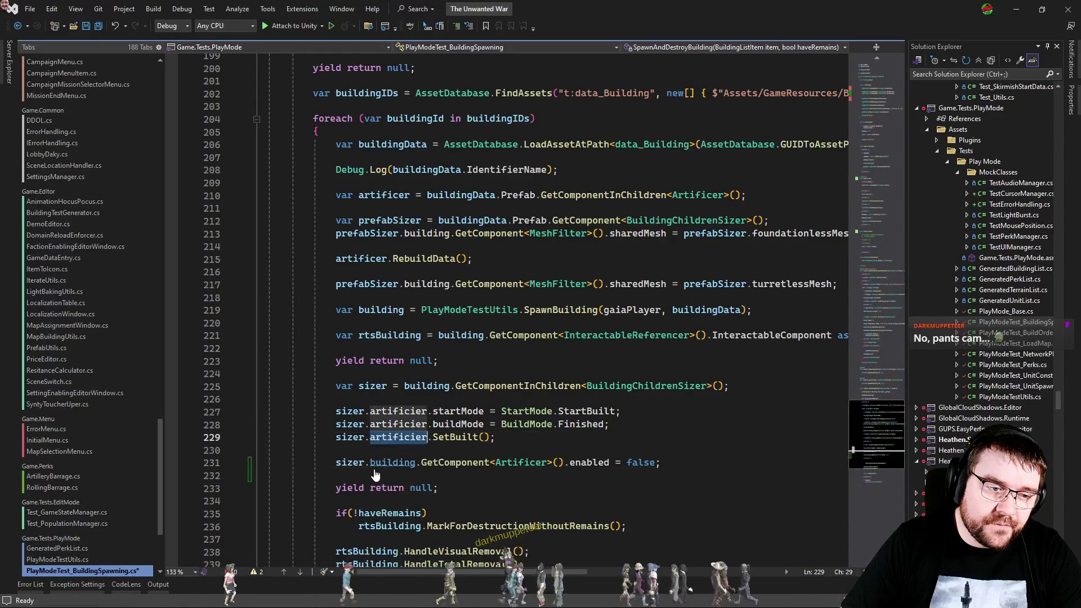
{"action": "left_click_drag", "start_coordinate": [370, 462], "coordinate": [562, 464]}
{"action": "type", "text": "artificier"}
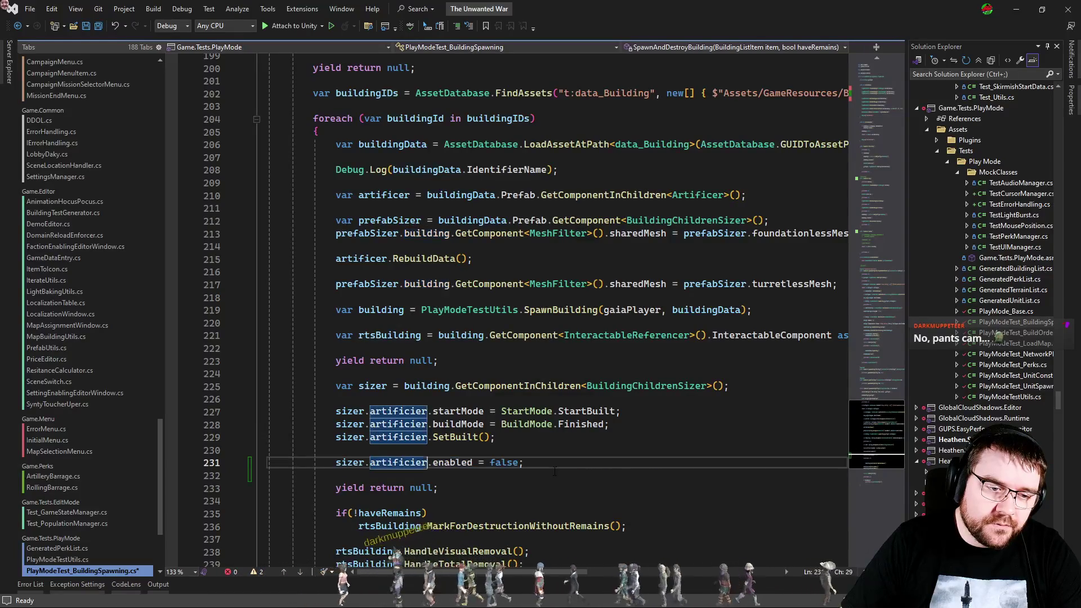
{"action": "key", "text": "ctrl+Tab"}
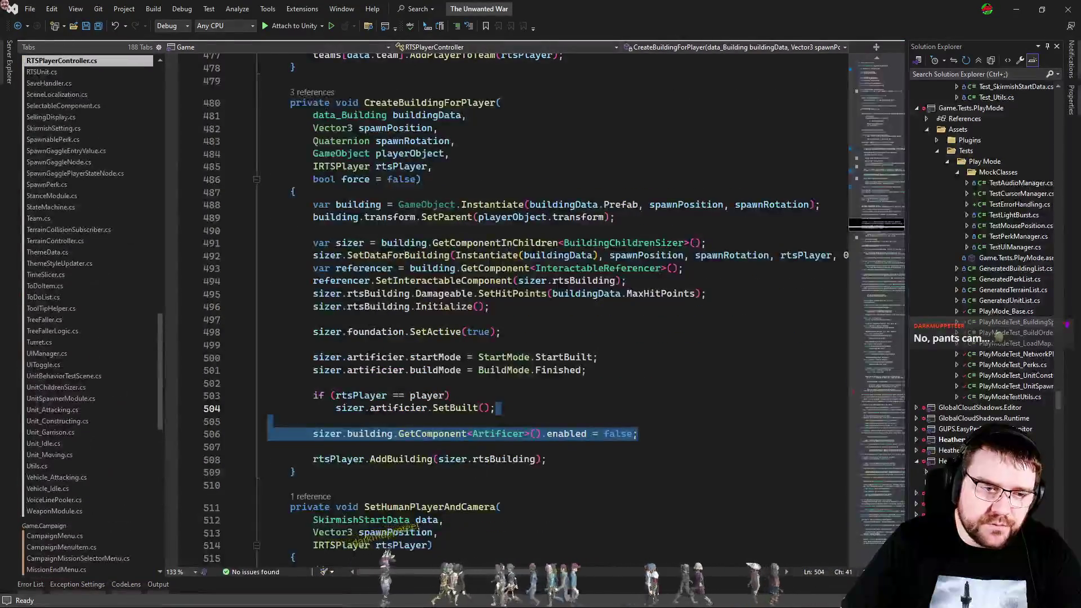
{"action": "key", "text": "ctrl+Tab"}
{"action": "key", "text": "ctrl+s"}
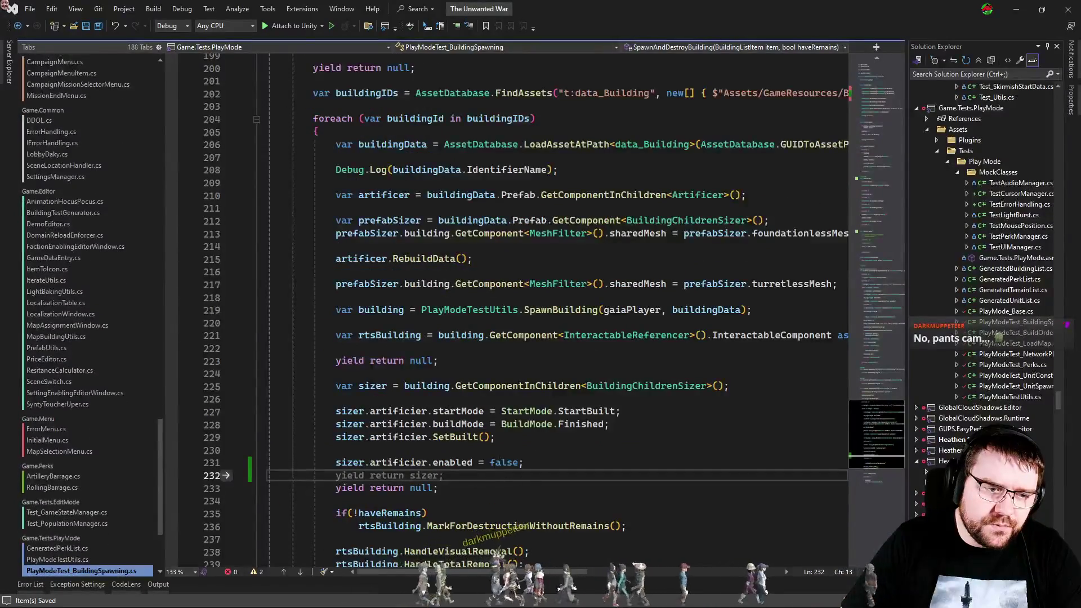
{"action": "left_click", "coordinate": [501, 444]}
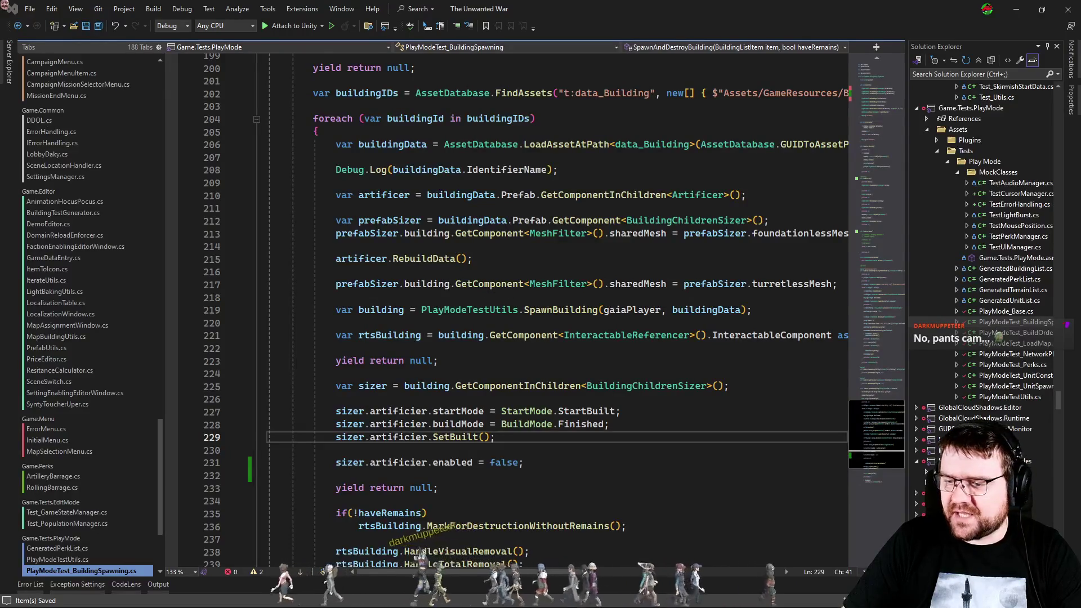
{"action": "key", "text": "alt+Tab"}
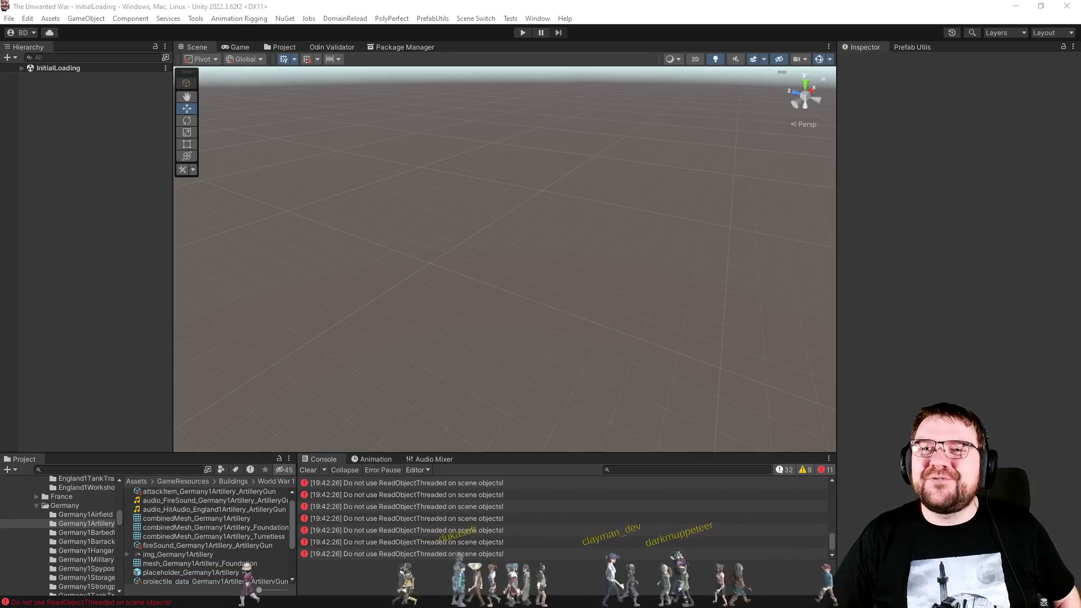
Review the Console's ReadObjectThreaded errors, then select selectable_pf_Germany1Artillery in the Project panel.
{"action": "scroll", "coordinate": [750, 527], "scroll_direction": "up", "scroll_amount": 10}
{"action": "scroll", "coordinate": [750, 527], "scroll_direction": "down", "scroll_amount": 3}
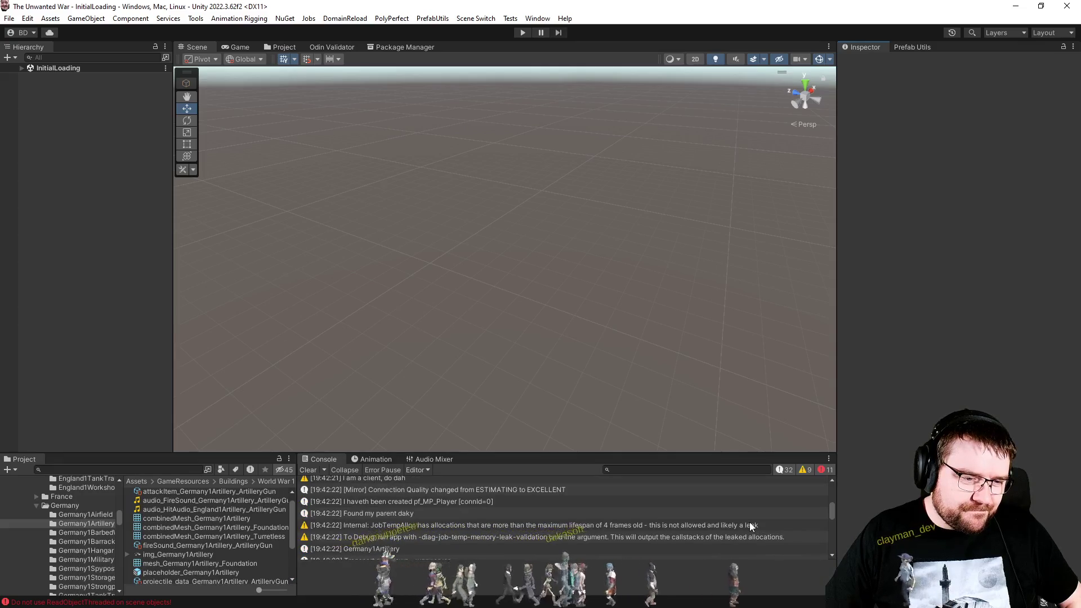
{"action": "scroll", "coordinate": [737, 532], "scroll_direction": "up", "scroll_amount": 4}
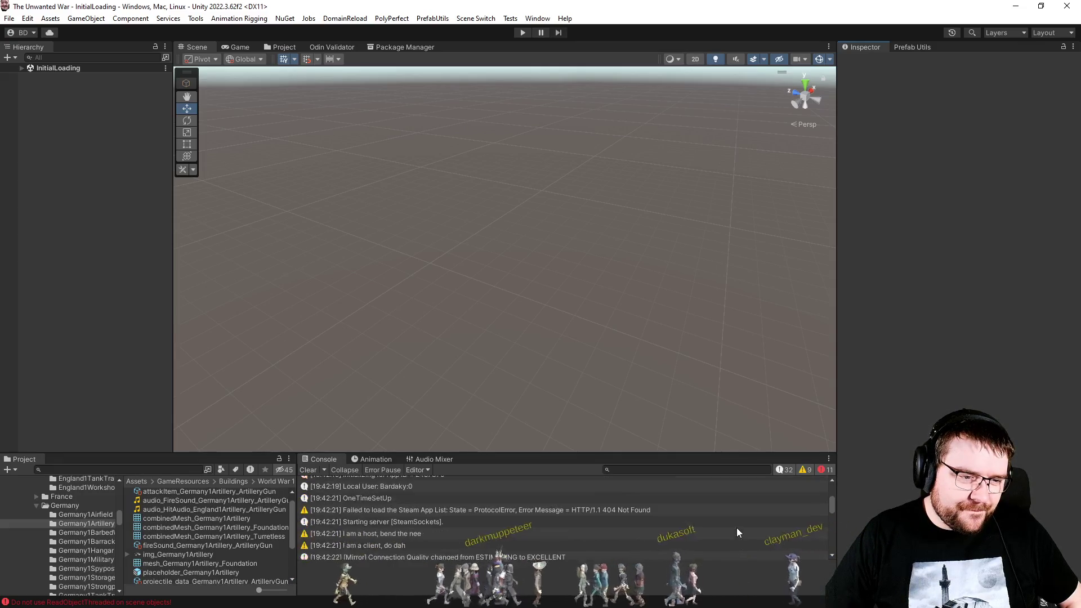
{"action": "scroll", "coordinate": [739, 532], "scroll_direction": "down", "scroll_amount": 2}
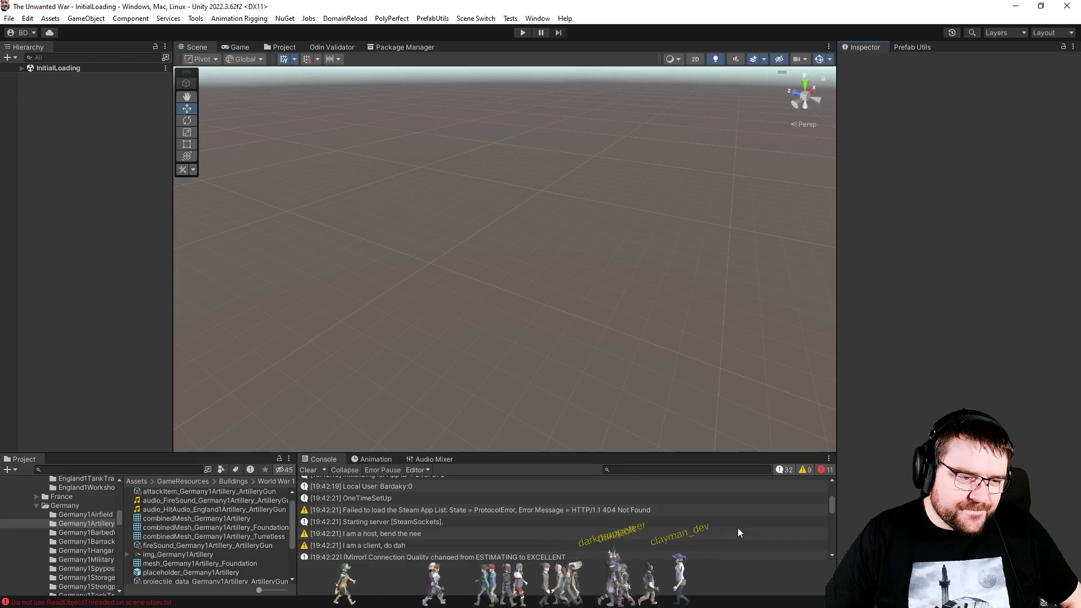
{"action": "scroll", "coordinate": [739, 532], "scroll_direction": "down", "scroll_amount": 10}
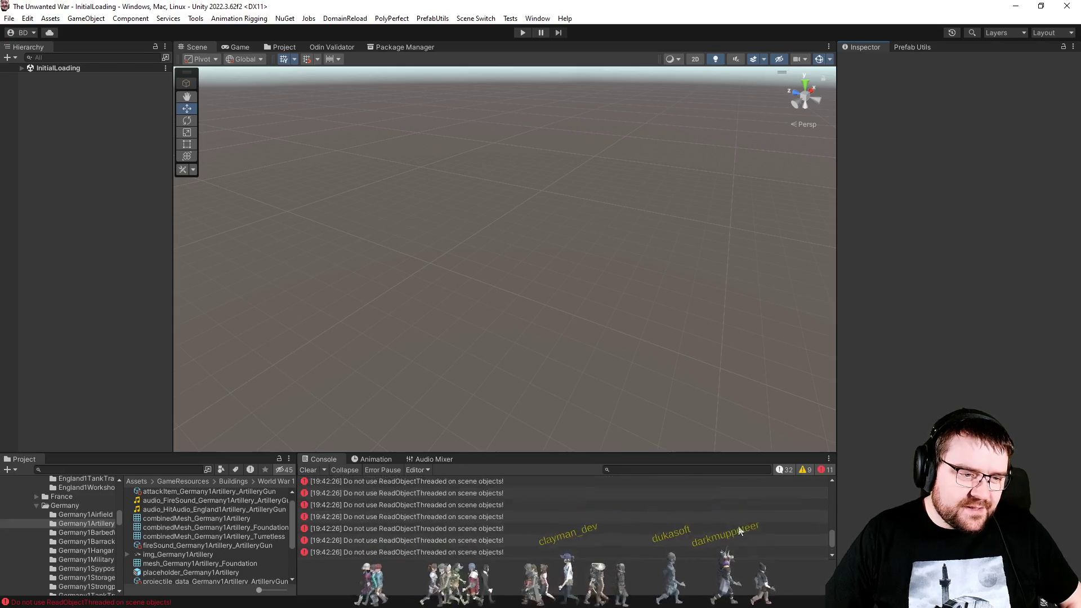
{"action": "scroll", "coordinate": [739, 532], "scroll_direction": "up", "scroll_amount": 15}
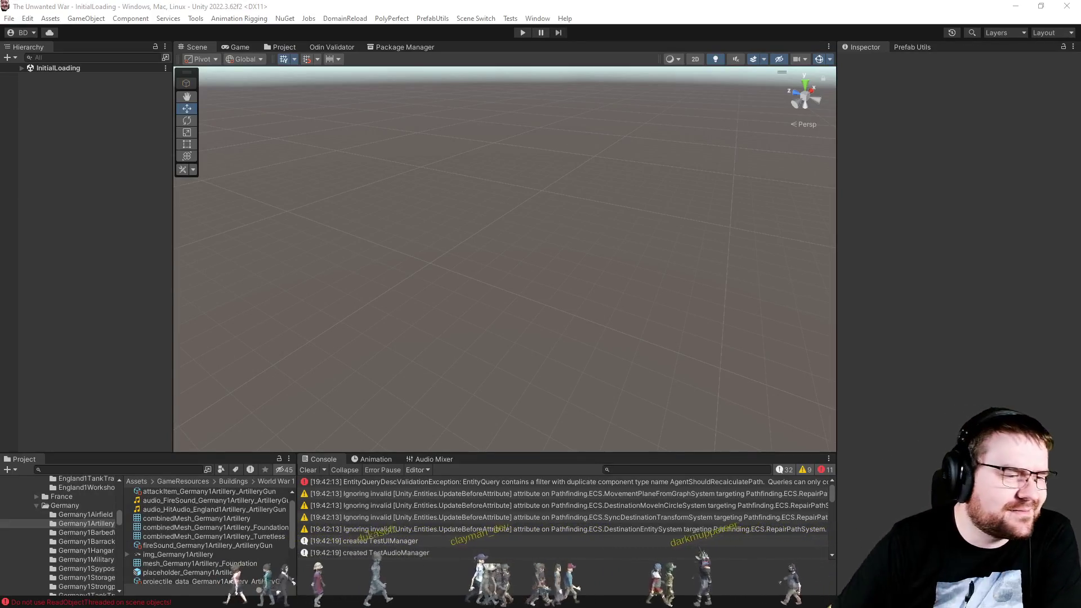
{"action": "scroll", "coordinate": [250, 582], "scroll_direction": "down", "scroll_amount": 3}
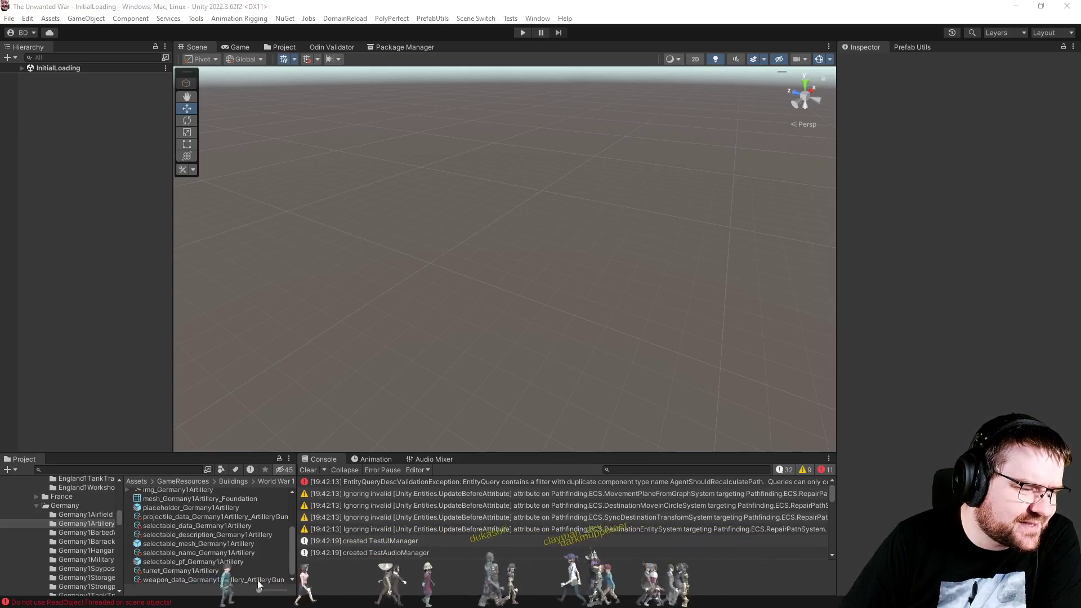
{"action": "left_click", "coordinate": [223, 563]}
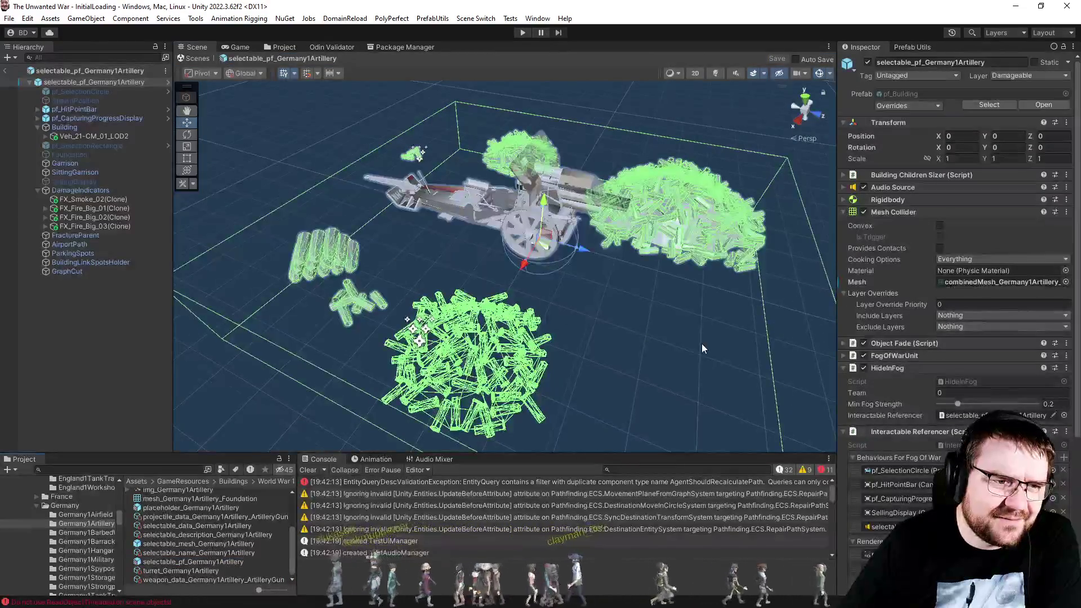
Clear the prefab scene selection and pick the foundationless combined mesh asset in the Project panel.
{"action": "left_click", "coordinate": [702, 345]}
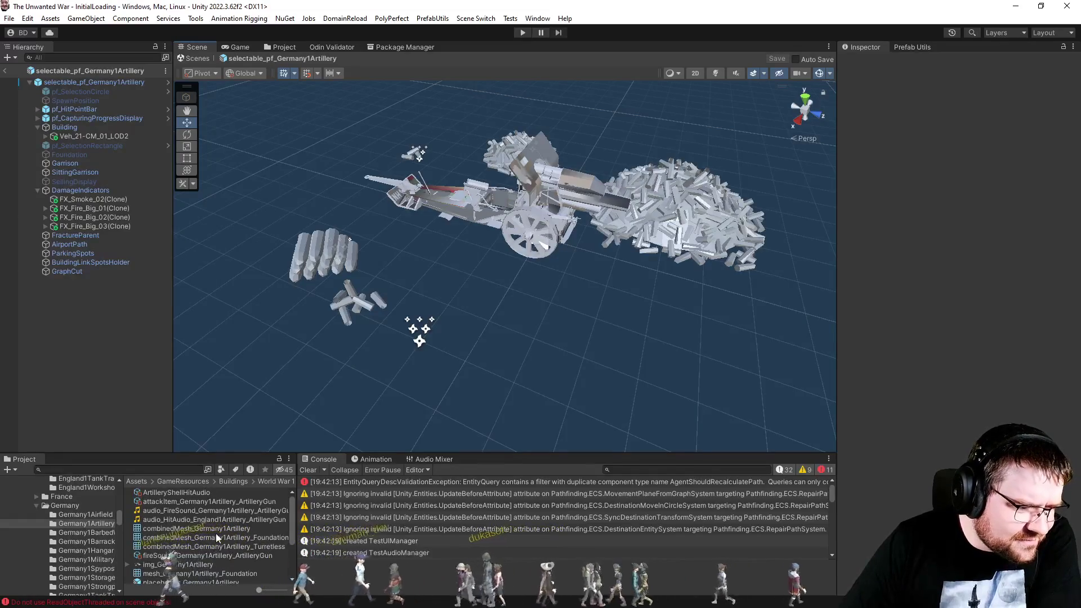
{"action": "left_click", "coordinate": [219, 538]}
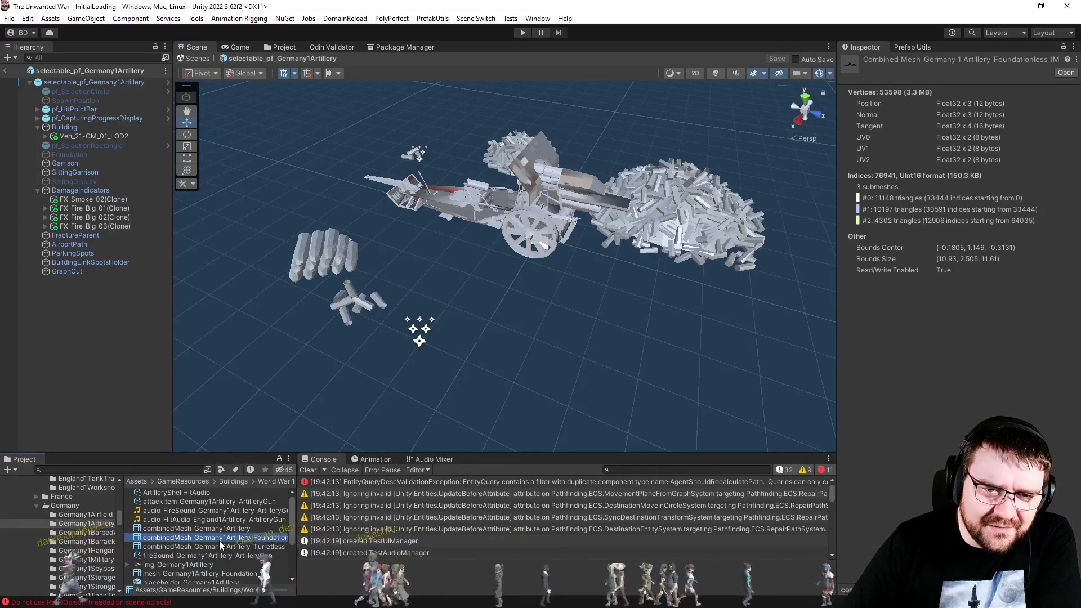
Compare the Turretless mesh, return to the Foundationless mesh (53598 vertices, three submeshes), and expand its preview.
{"action": "left_click", "coordinate": [249, 545]}
{"action": "left_click", "coordinate": [251, 536]}
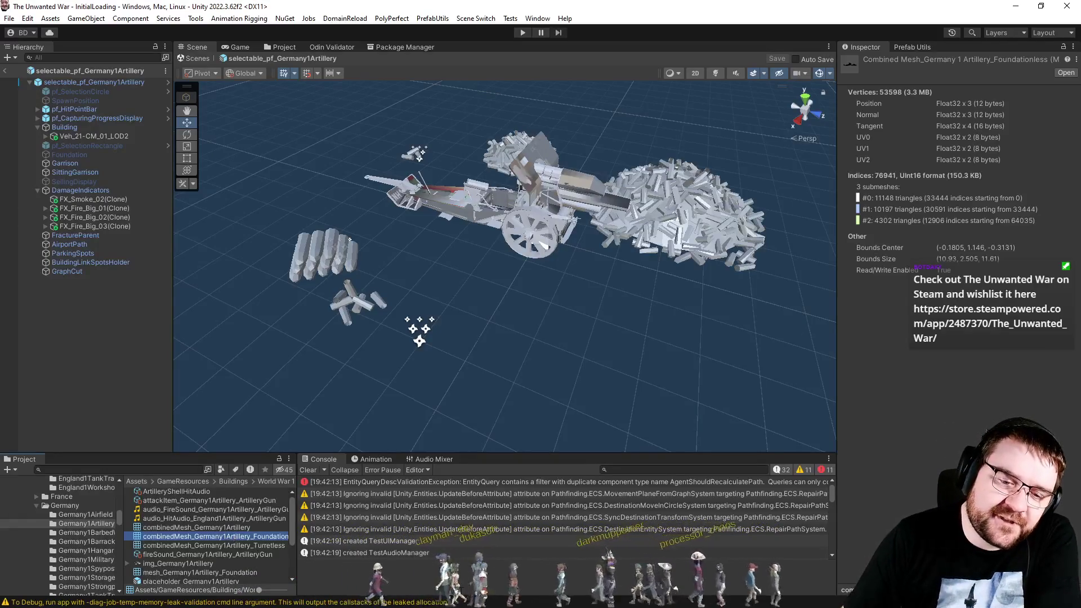
{"action": "left_click", "coordinate": [850, 589]}
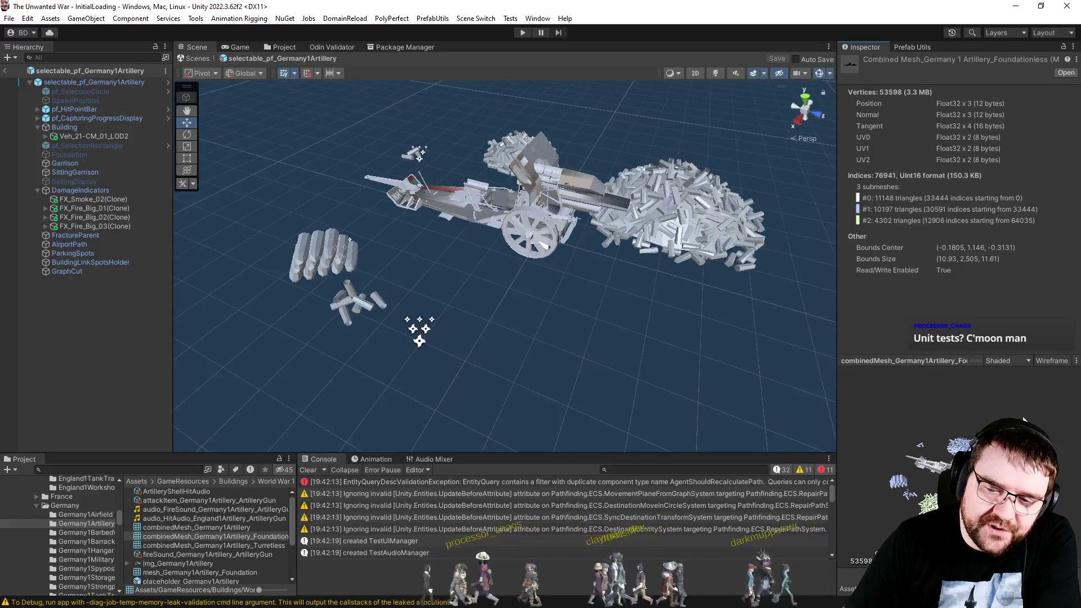
Preview the combined mesh as UV Checker, UV Layout, Normals and Tangents, then return to Shaded.
{"action": "left_click", "coordinate": [1007, 361]}
{"action": "left_click", "coordinate": [1027, 386]}
{"action": "left_click", "coordinate": [1013, 361]}
{"action": "left_click", "coordinate": [1028, 398]}
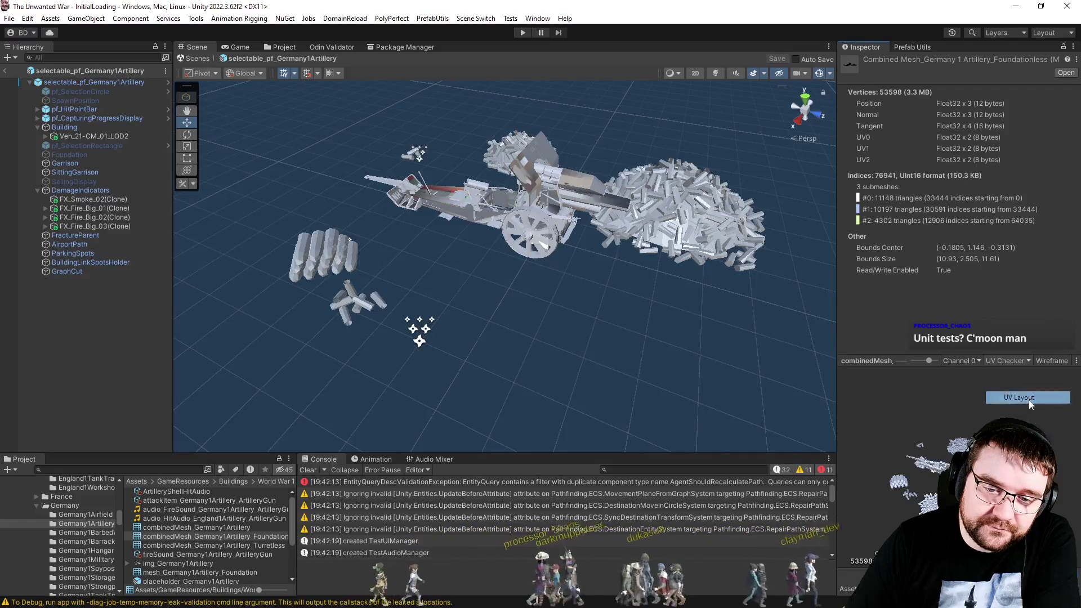
{"action": "left_click", "coordinate": [1028, 361]}
{"action": "left_click", "coordinate": [1008, 421]}
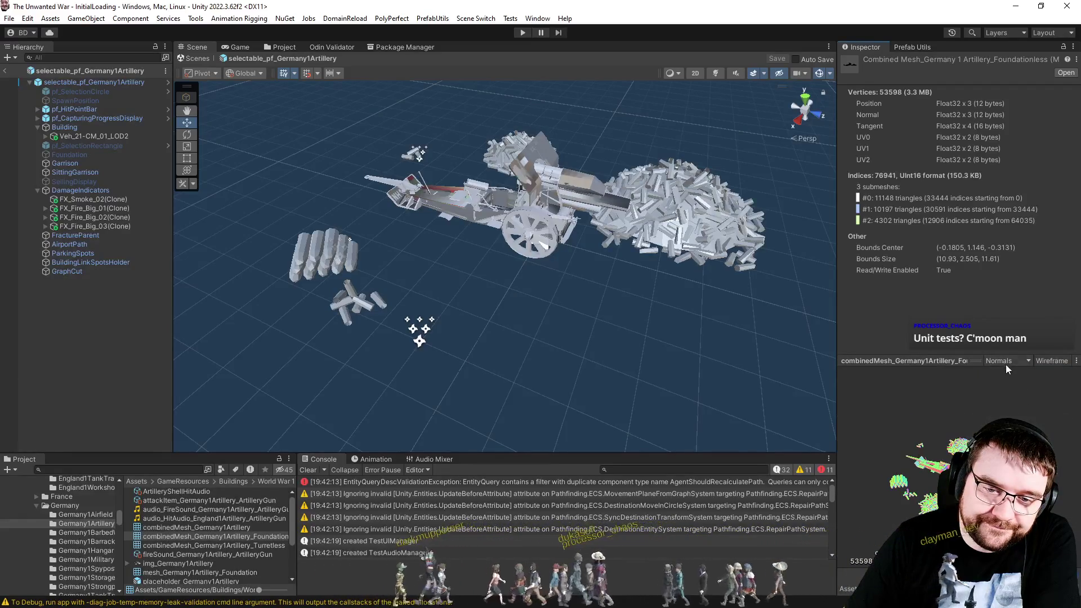
{"action": "left_click", "coordinate": [1008, 361]}
{"action": "left_click", "coordinate": [1016, 434]}
{"action": "left_click", "coordinate": [1018, 362]}
{"action": "left_click", "coordinate": [1015, 372]}
Recheck the UV checker pattern, switch back to Shaded, and overlay the wireframe on the preview.
{"action": "left_click", "coordinate": [1016, 362]}
{"action": "left_click", "coordinate": [1018, 359]}
{"action": "left_click", "coordinate": [1018, 359]}
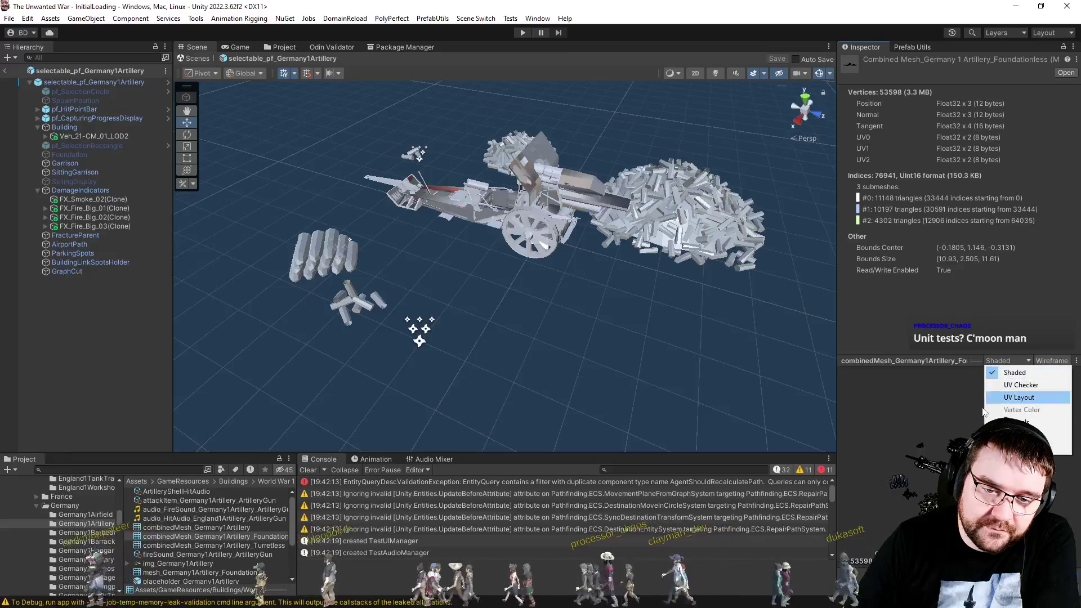
{"action": "left_click", "coordinate": [1020, 384]}
{"action": "left_click", "coordinate": [1017, 363]}
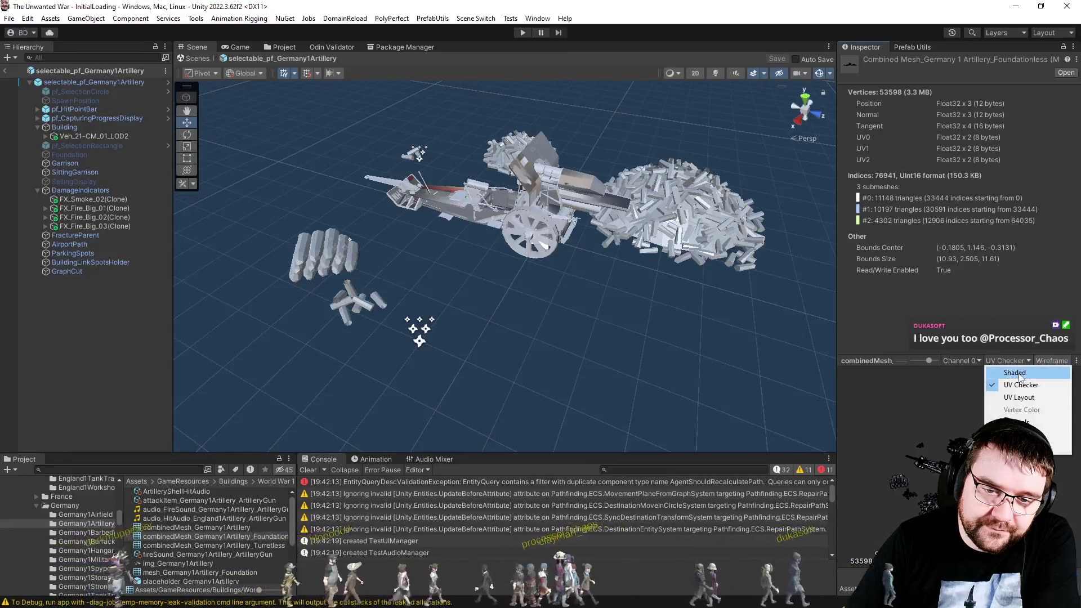
{"action": "left_click", "coordinate": [1018, 374]}
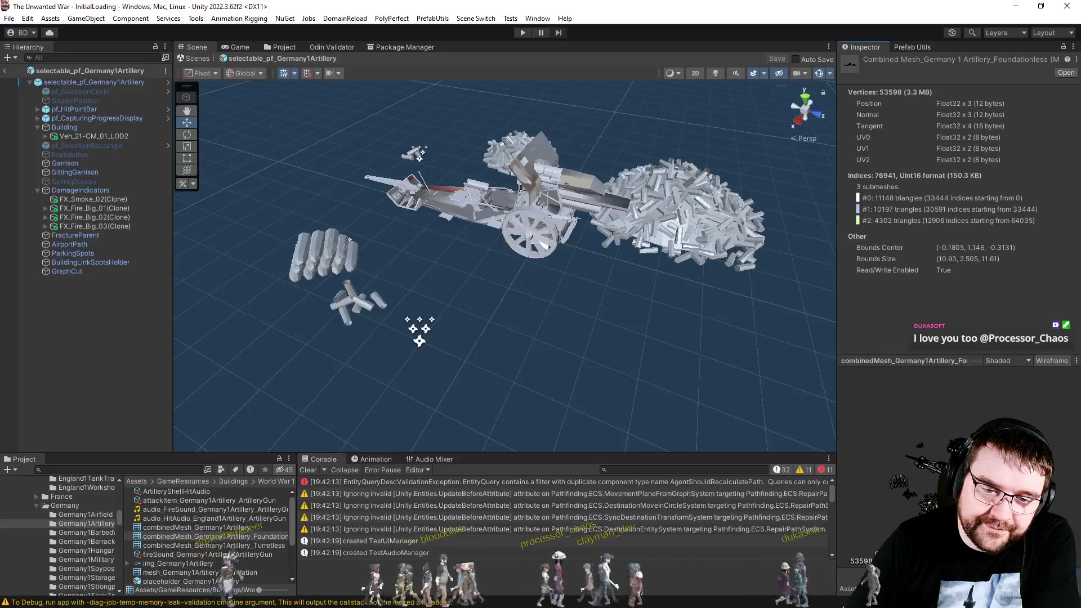
{"action": "left_click", "coordinate": [1047, 365]}
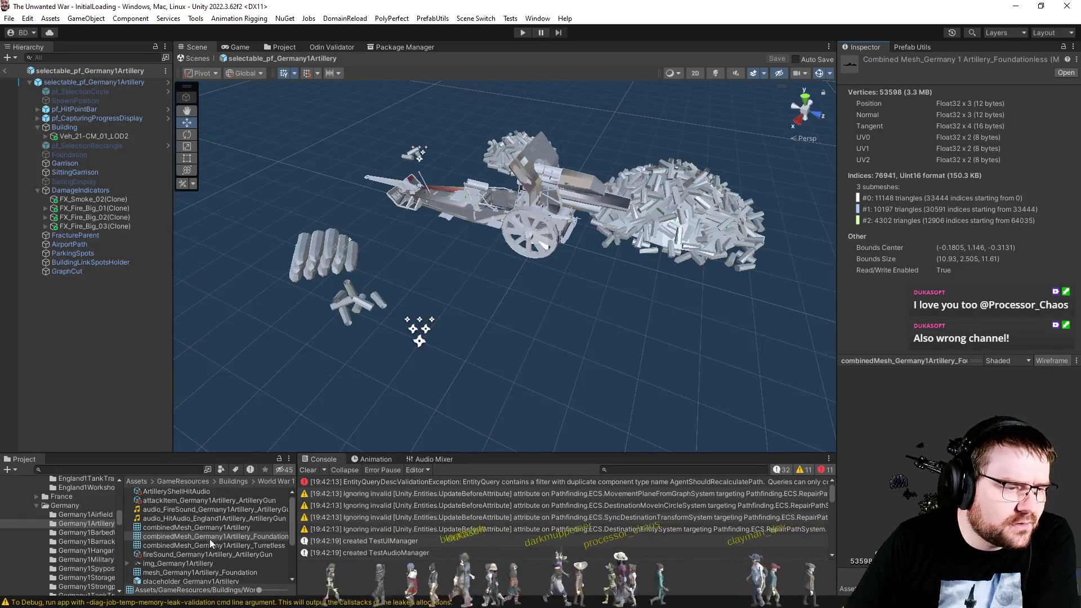
{"action": "scroll", "coordinate": [160, 535], "scroll_direction": "down", "scroll_amount": 3}
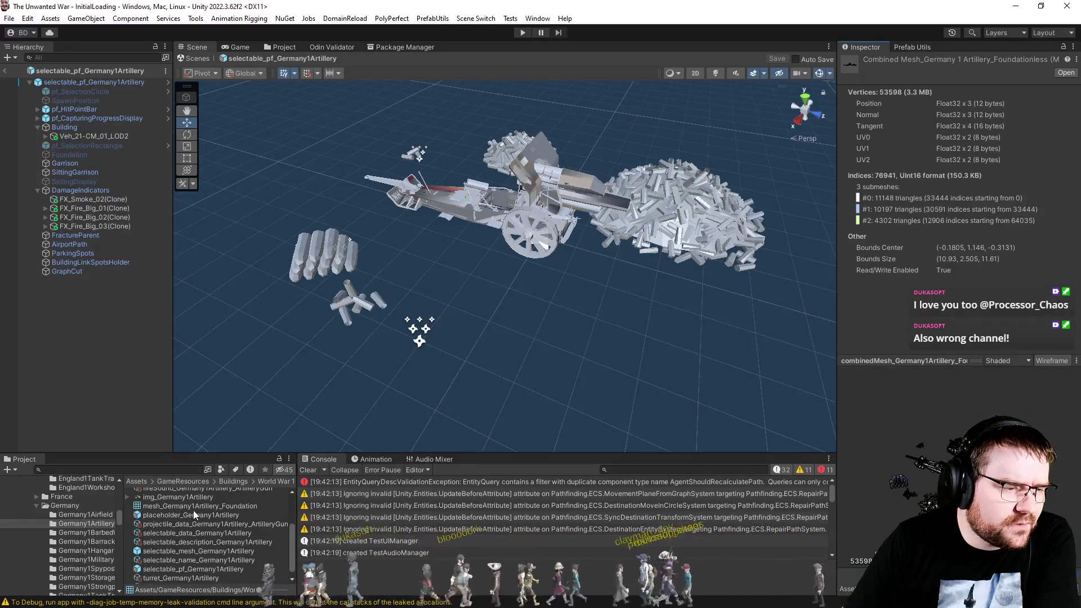
Open the selectable_mesh_Germany1Artillery prefab and orbit out to see the whole artillery scene.
{"action": "double_click", "coordinate": [181, 552]}
{"action": "scroll", "coordinate": [356, 376], "scroll_direction": "down", "scroll_amount": 3}
{"action": "left_click_drag", "start_coordinate": [356, 376], "coordinate": [647, 332]}
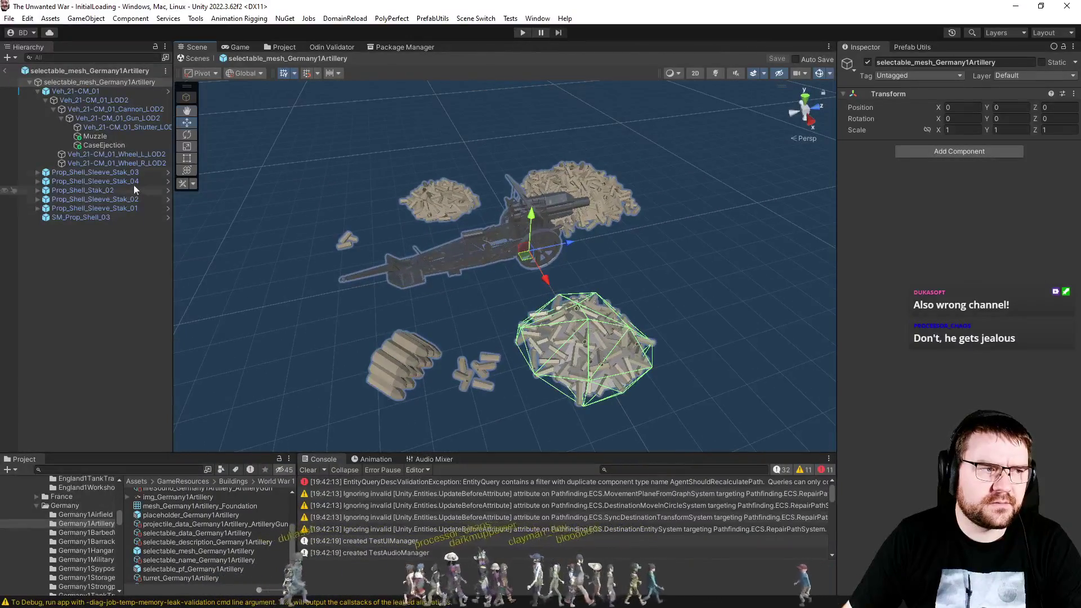
Browse the Veh_21-CM_01 gun and shell stack objects, inspecting Prop_Shell_Sleeve_Stak_01_LOD2's material and collider.
{"action": "left_click", "coordinate": [89, 92]}
{"action": "left_click", "coordinate": [106, 173]}
{"action": "left_click", "coordinate": [102, 181]}
{"action": "key", "text": "Right"}
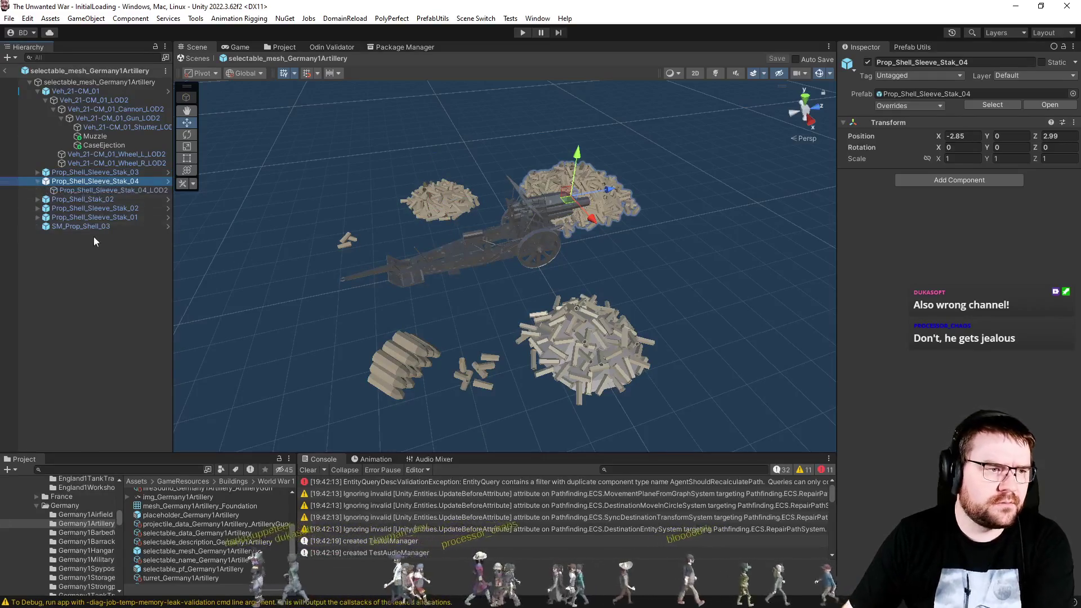
{"action": "key", "text": "Down"}
{"action": "key", "text": "Down"}
{"action": "key", "text": "Down"}
{"action": "key", "text": "Down"}
{"action": "key", "text": "Down"}
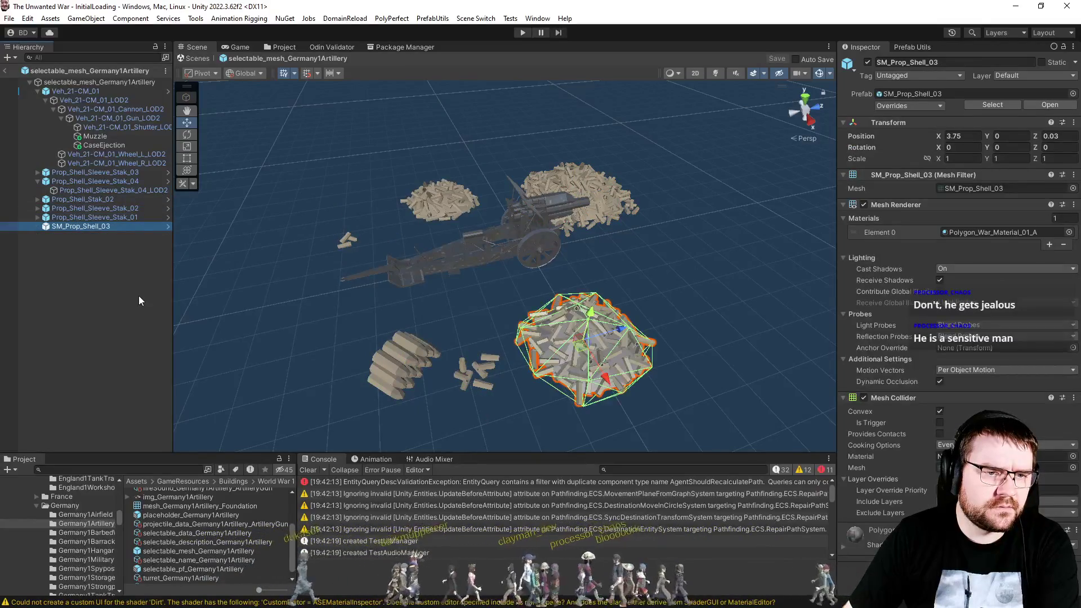
{"action": "key", "text": "Up"}
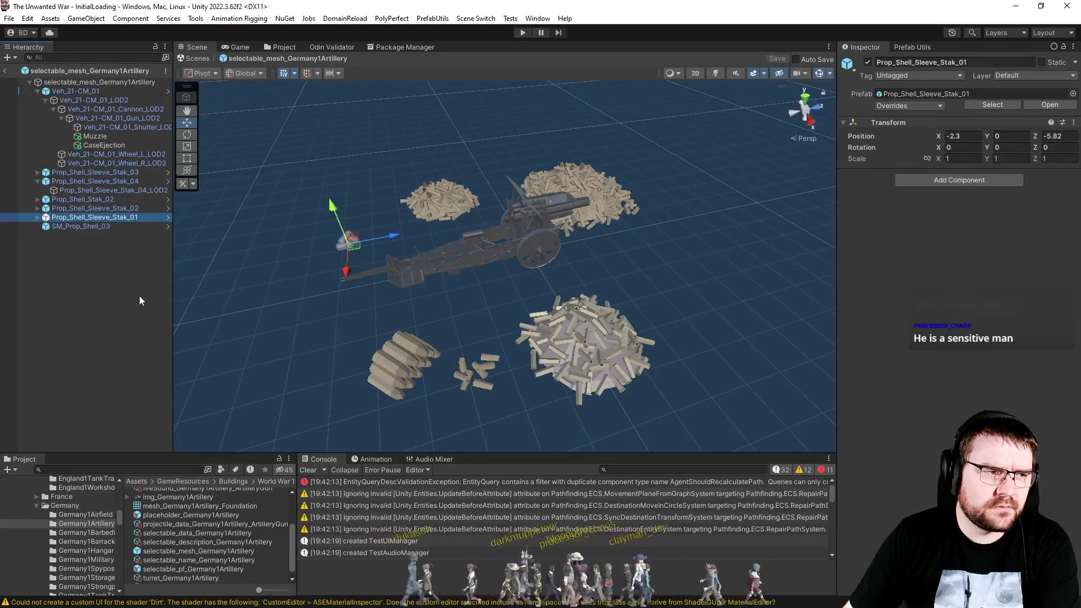
{"action": "key", "text": "Right"}
{"action": "key", "text": "Down"}
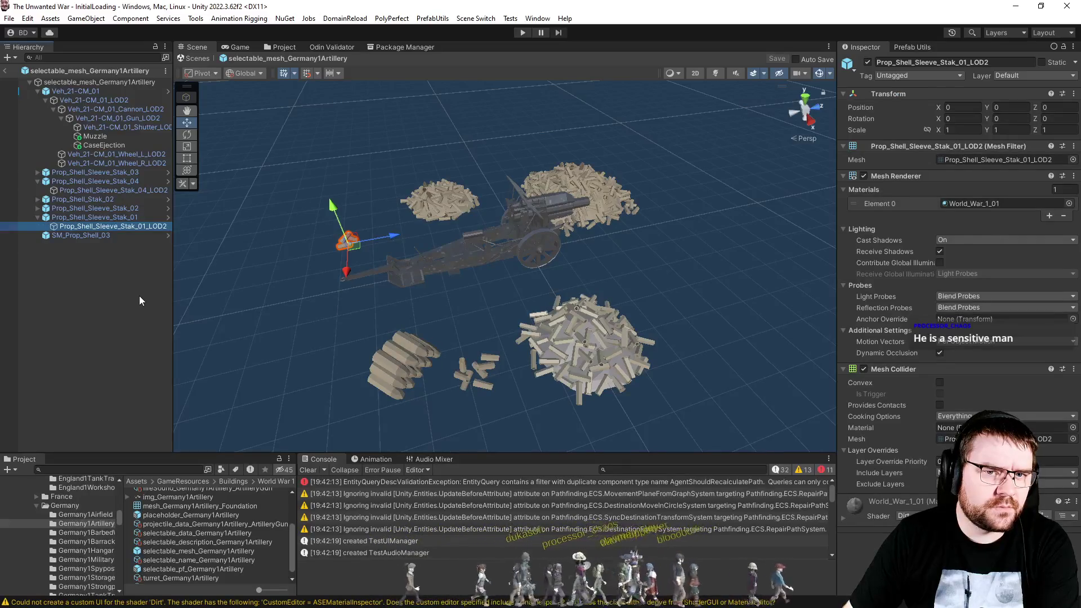
{"action": "key", "text": "Down"}
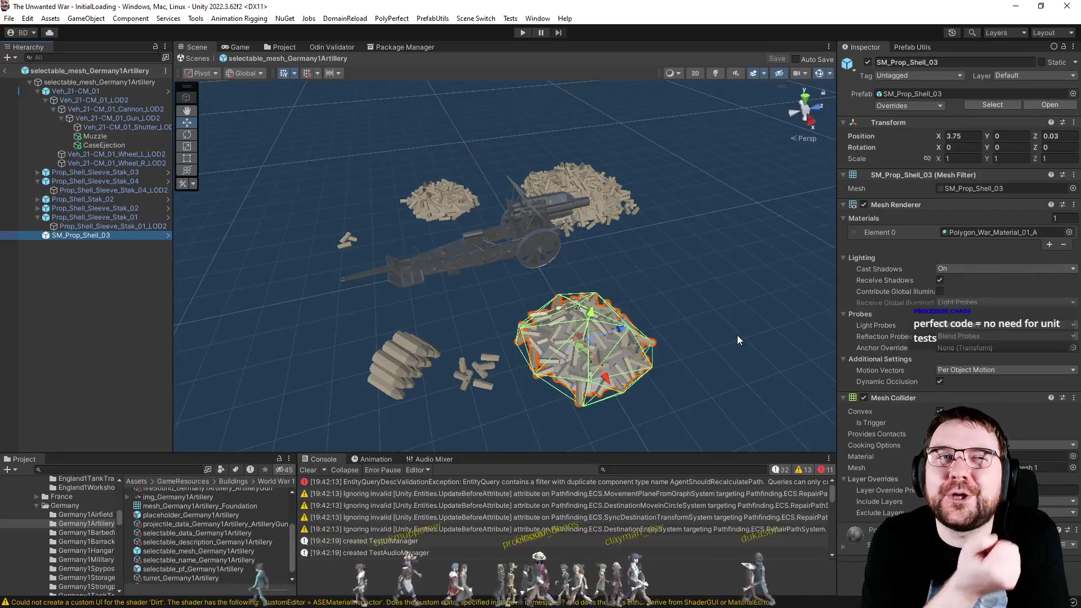
{"action": "key", "text": "alt+Tab"}
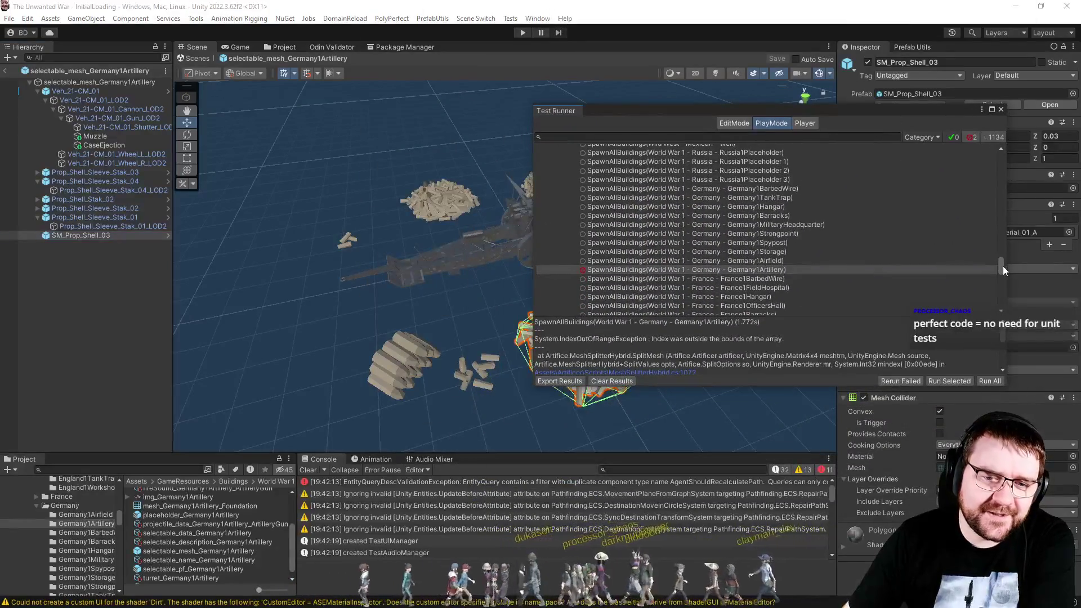
{"action": "left_click_drag", "start_coordinate": [1002, 265], "coordinate": [1007, 308]}
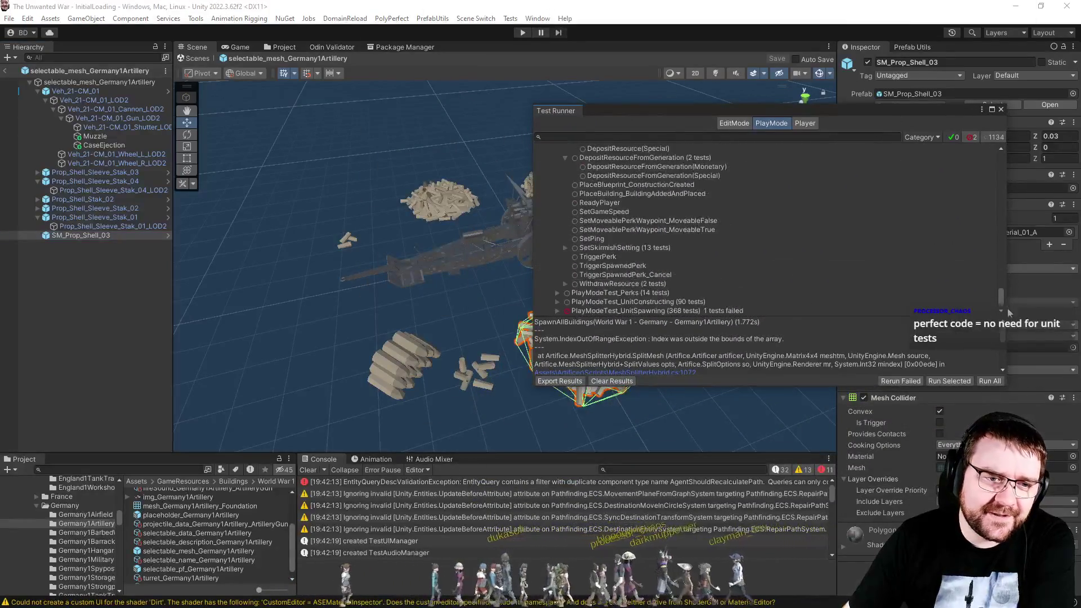
{"action": "left_click", "coordinate": [557, 310]}
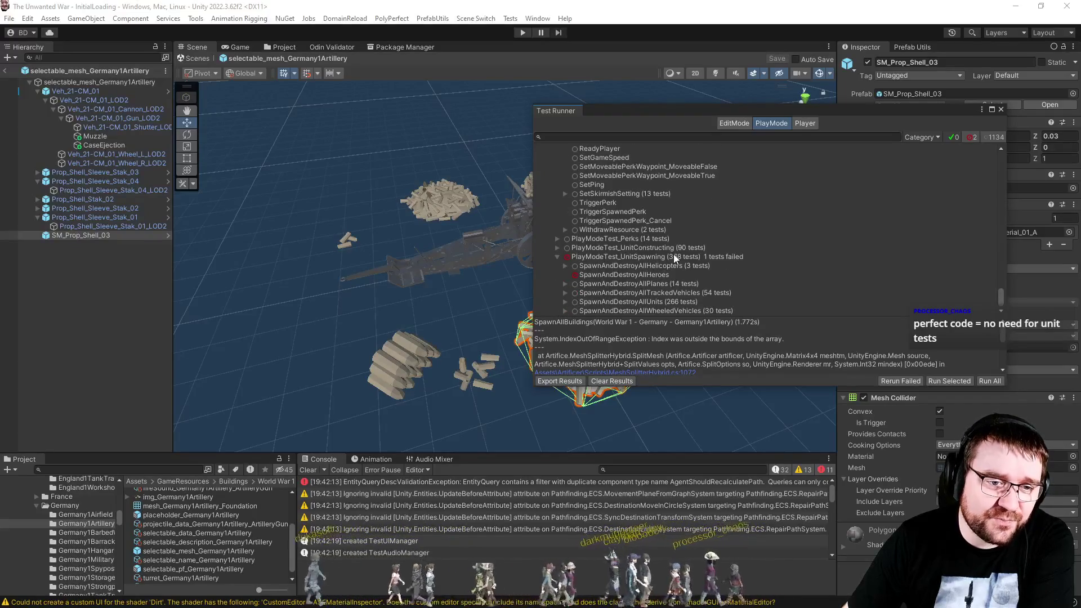
{"action": "left_click", "coordinate": [683, 257]}
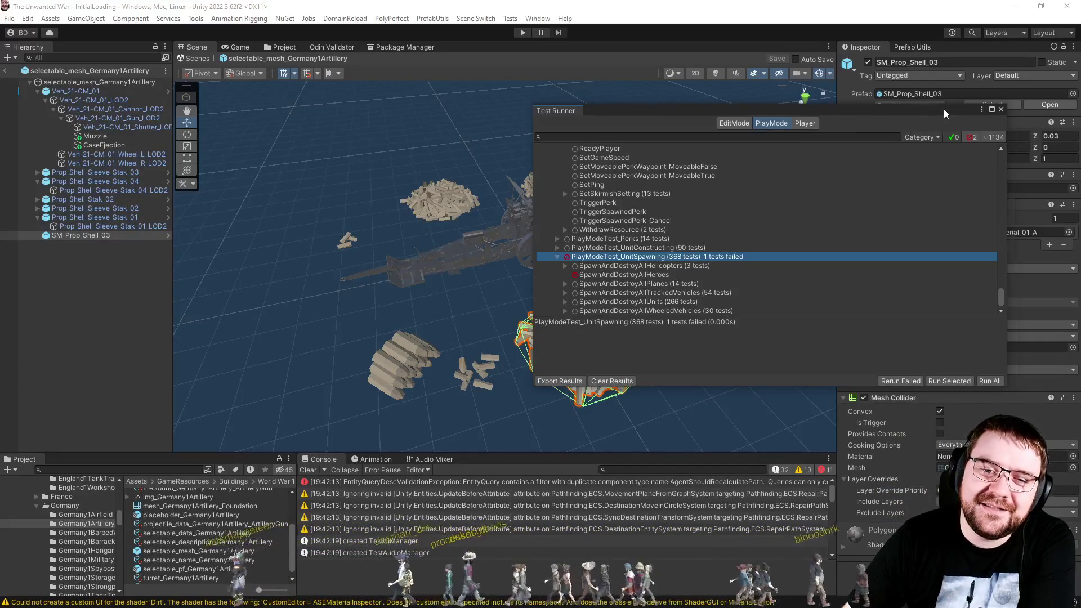
{"action": "left_click", "coordinate": [1000, 109]}
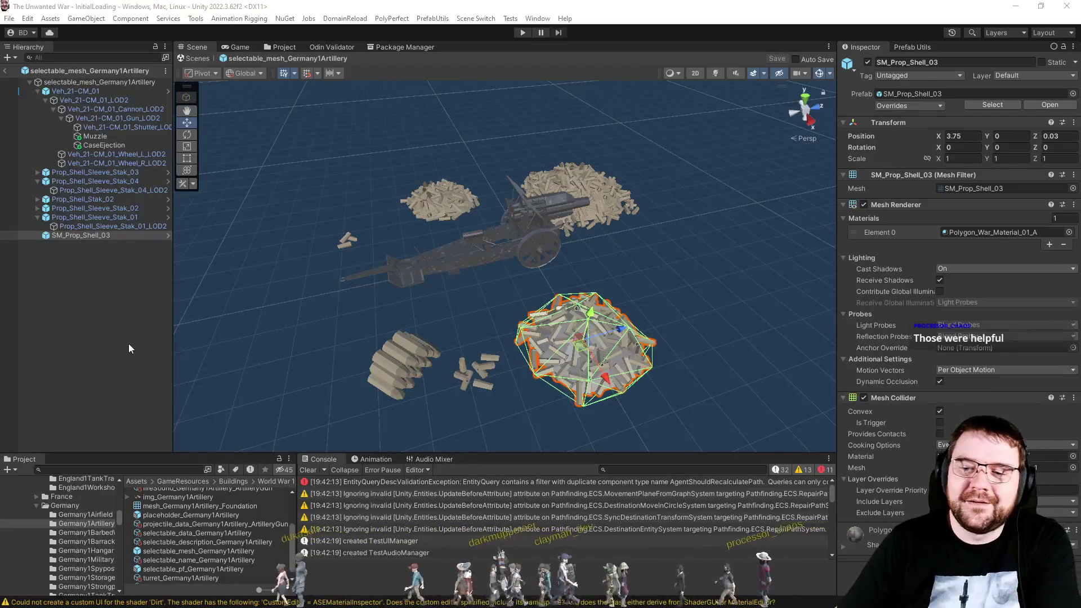
Box-select around the shell piles, then pick the SM_Prop_Shell_03 pile on its own.
{"action": "mouse_move", "coordinate": [344, 156]}
{"action": "left_mouse_down"}
{"action": "mouse_move", "coordinate": [724, 384]}
{"action": "mouse_move", "coordinate": [769, 434]}
{"action": "left_mouse_up"}
{"action": "left_click_drag", "start_coordinate": [328, 142], "coordinate": [736, 437]}
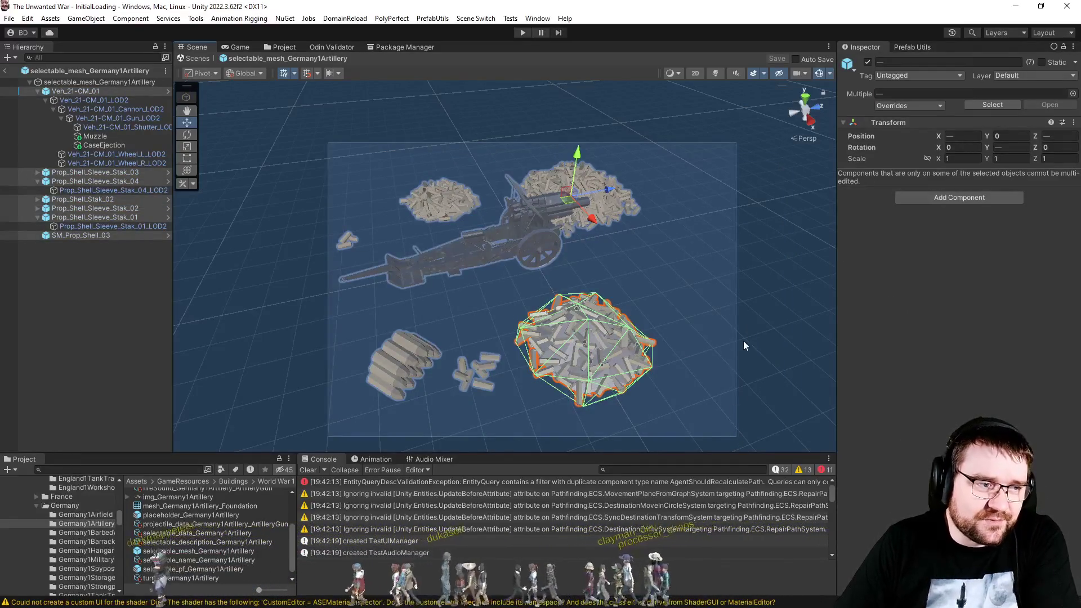
{"action": "left_click", "coordinate": [732, 299]}
{"action": "left_click", "coordinate": [597, 339]}
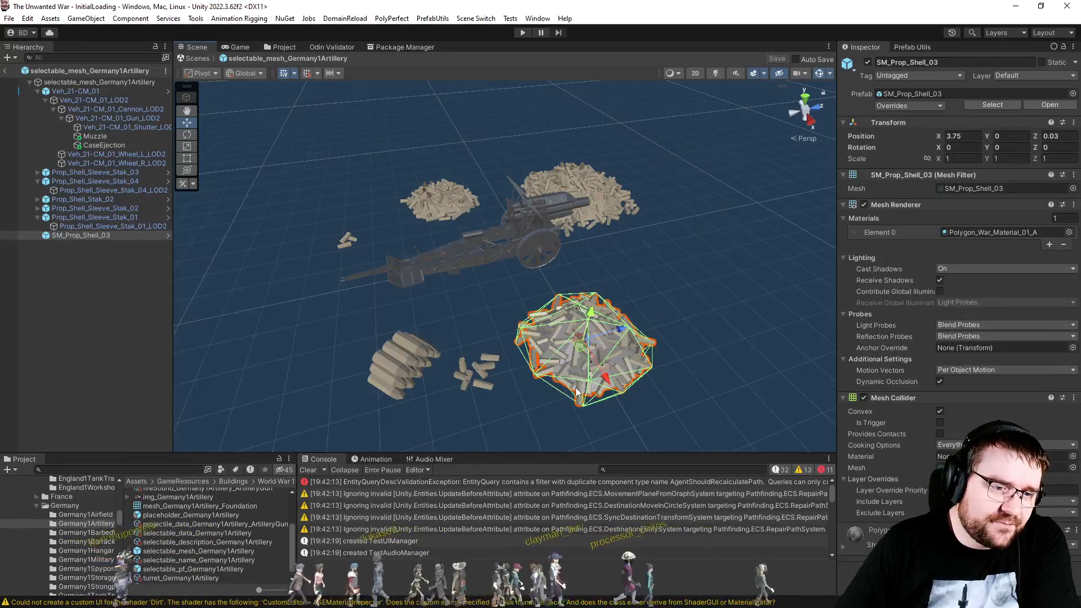
{"action": "left_click_drag", "start_coordinate": [502, 282], "coordinate": [659, 407]}
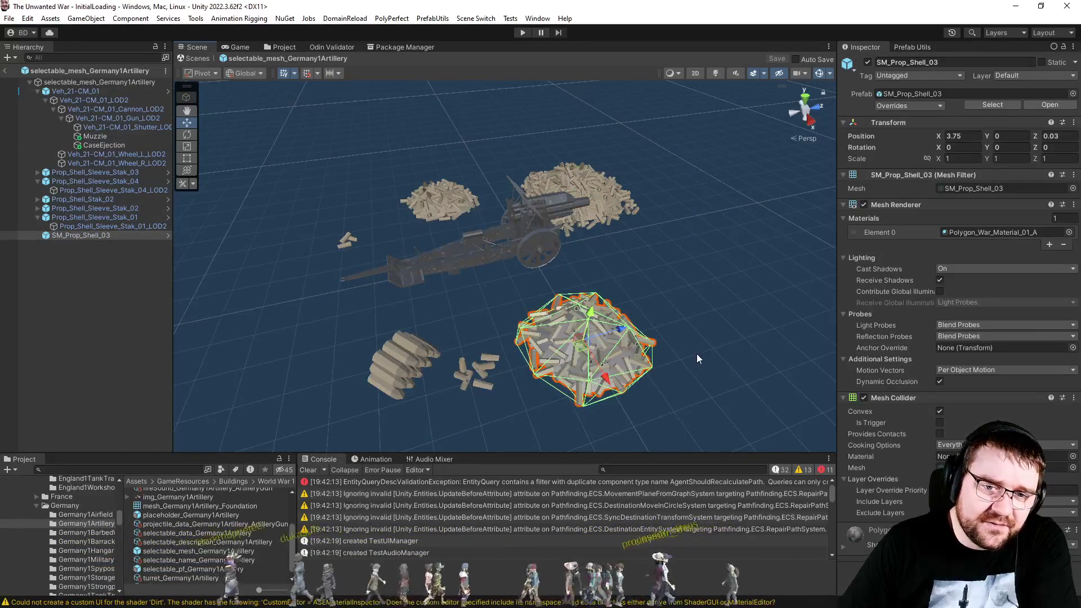
Locate the shell pile's Polygon_War_Material_01_A material in the project and review its settings.
{"action": "left_click", "coordinate": [981, 232]}
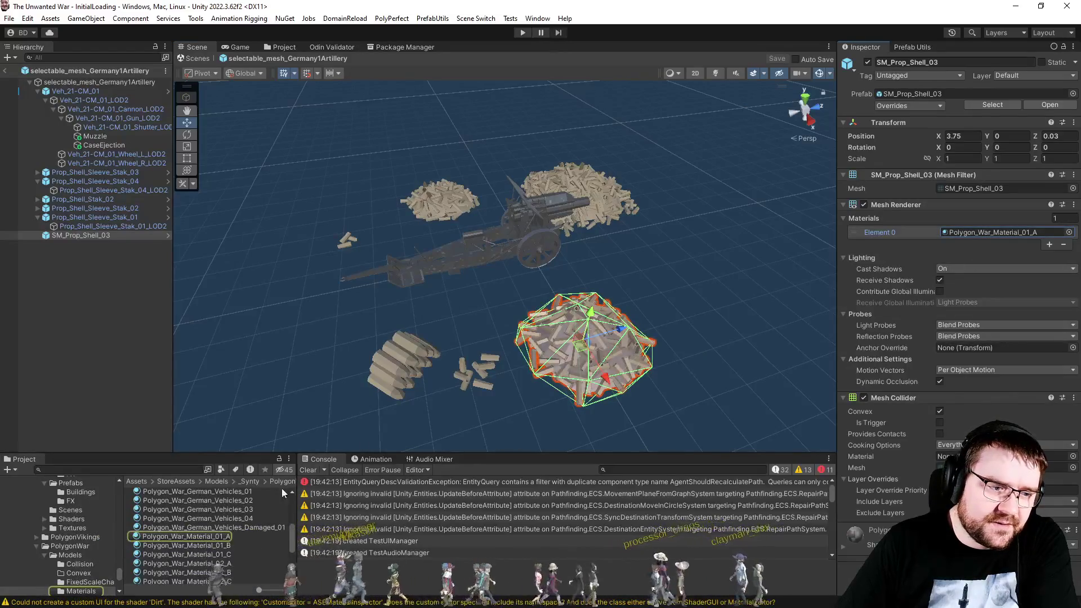
{"action": "left_click", "coordinate": [211, 536]}
{"action": "scroll", "coordinate": [876, 234], "scroll_direction": "down", "scroll_amount": 2}
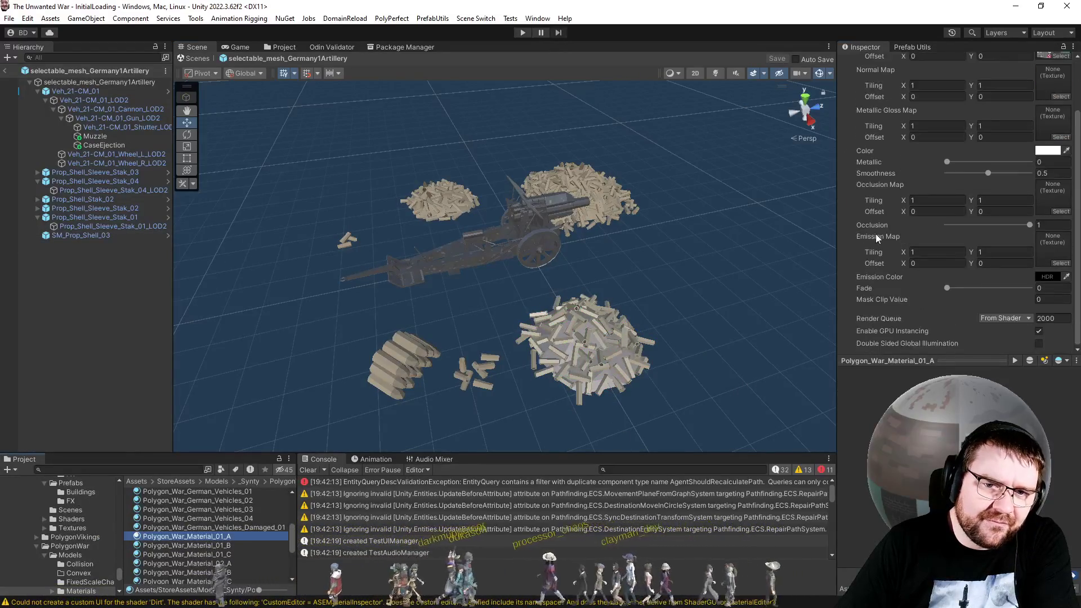
{"action": "scroll", "coordinate": [876, 234], "scroll_direction": "up", "scroll_amount": 2}
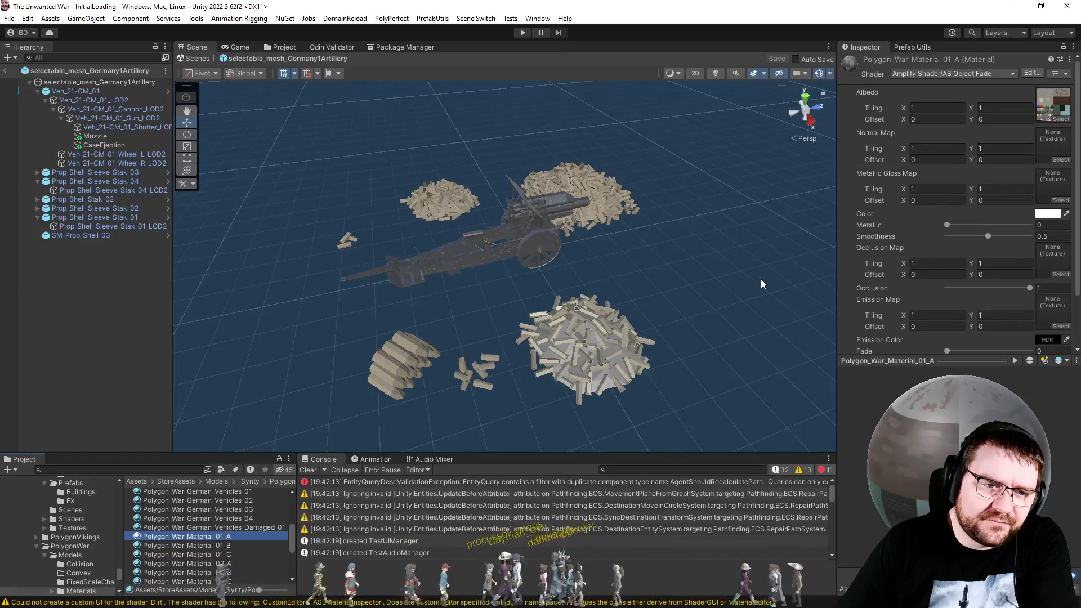
{"action": "left_click", "coordinate": [761, 279]}
Select Prop_Shell_Stak_02 and locate its prefab asset in the project.
{"action": "left_click", "coordinate": [368, 377]}
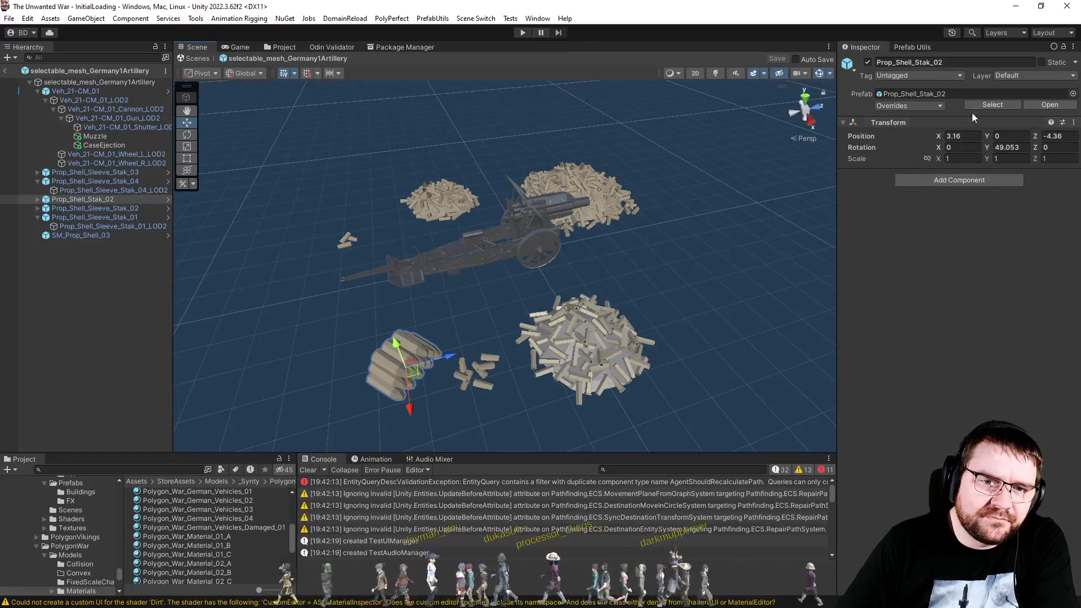
{"action": "left_click", "coordinate": [947, 93]}
{"action": "left_click", "coordinate": [197, 536]}
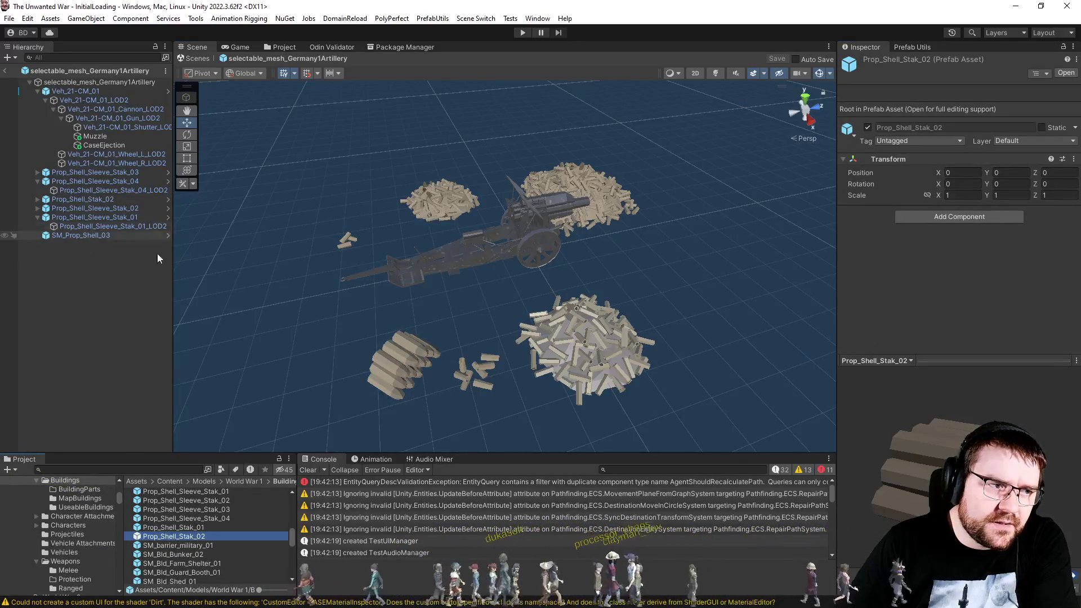
Select Prop_Shell_Stak_02_LOD2 and view its World_War_1_01 material's Dirt shader settings.
{"action": "left_click", "coordinate": [410, 376]}
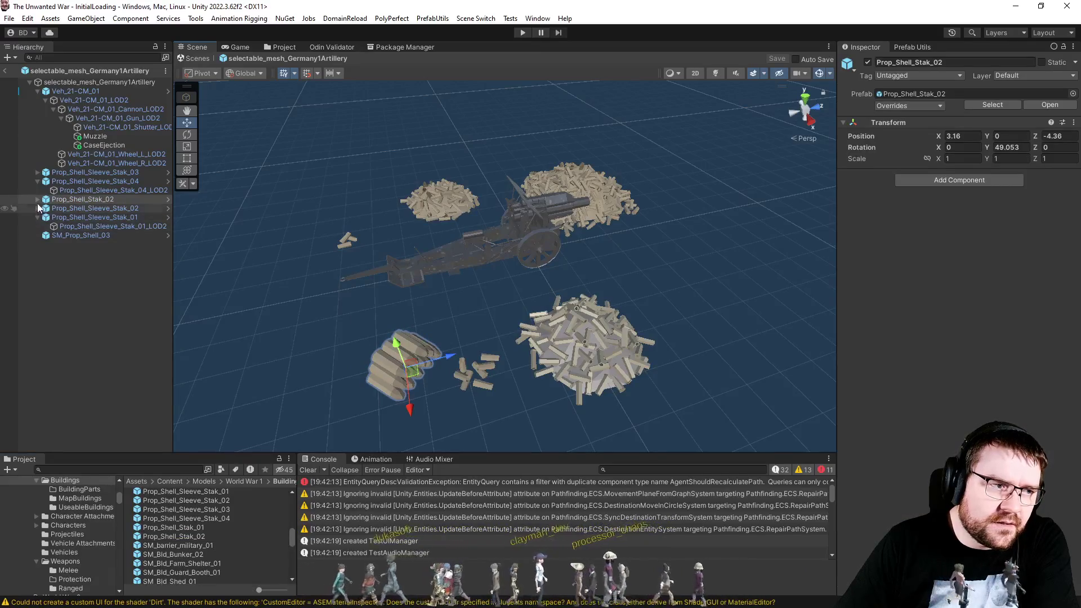
{"action": "left_click", "coordinate": [37, 199]}
{"action": "left_click", "coordinate": [66, 206]}
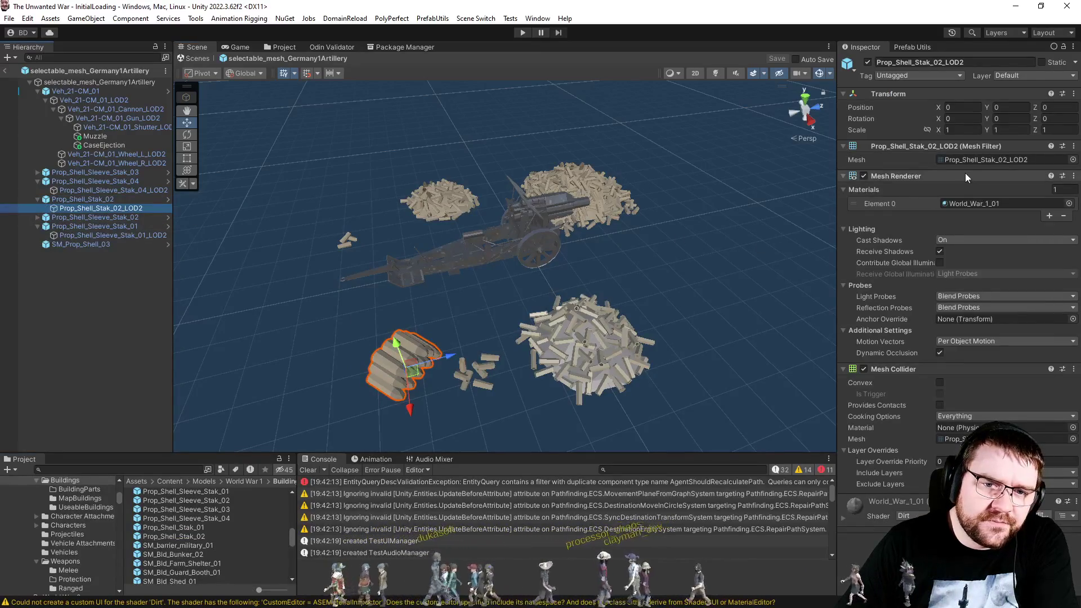
{"action": "left_click", "coordinate": [964, 204]}
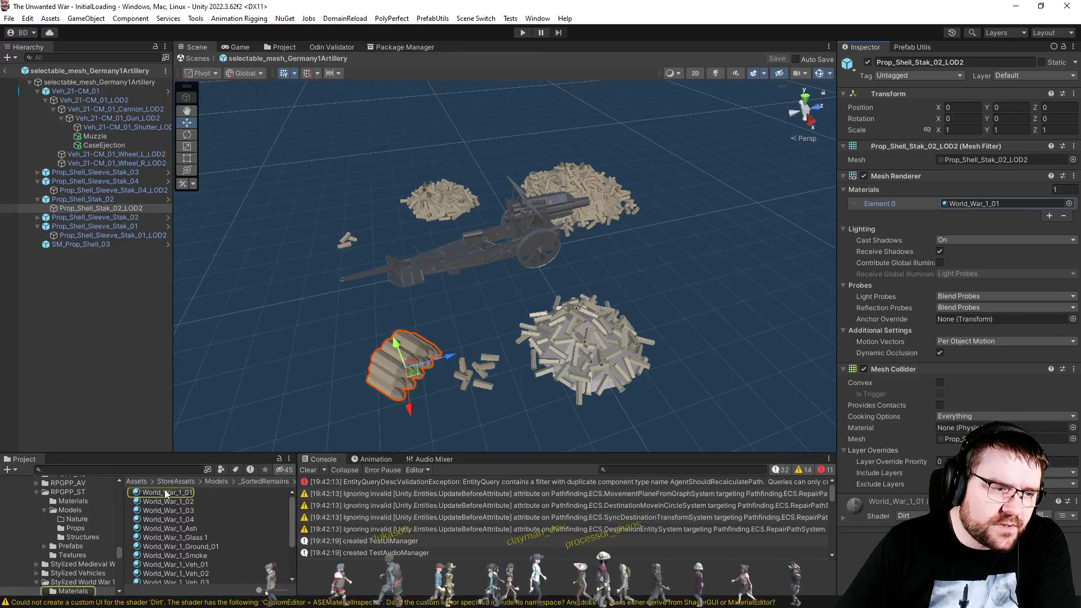
{"action": "left_click", "coordinate": [165, 490]}
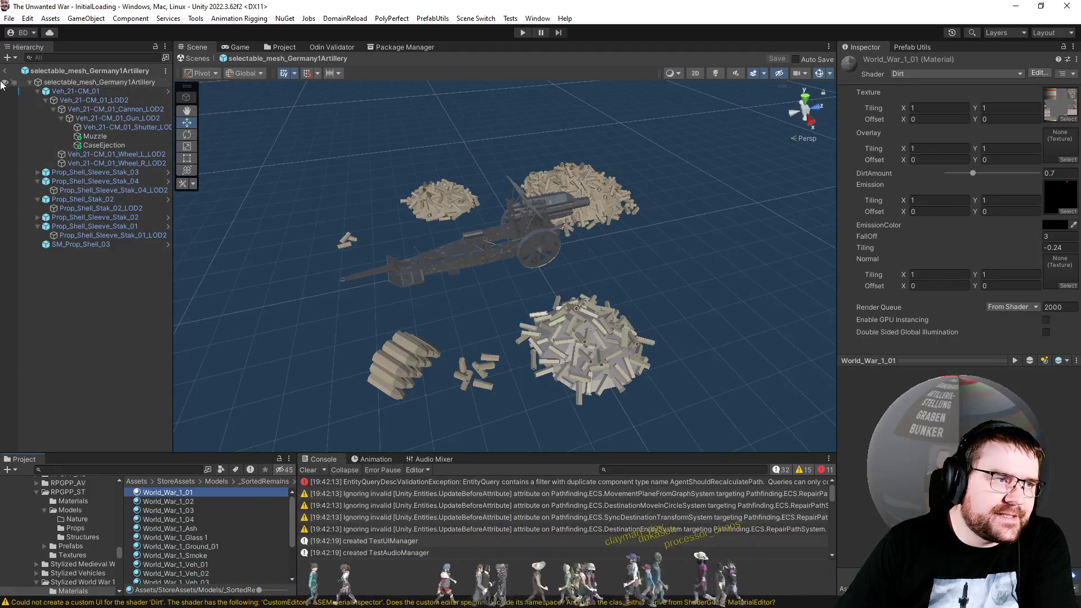
{"action": "left_click", "coordinate": [153, 69]}
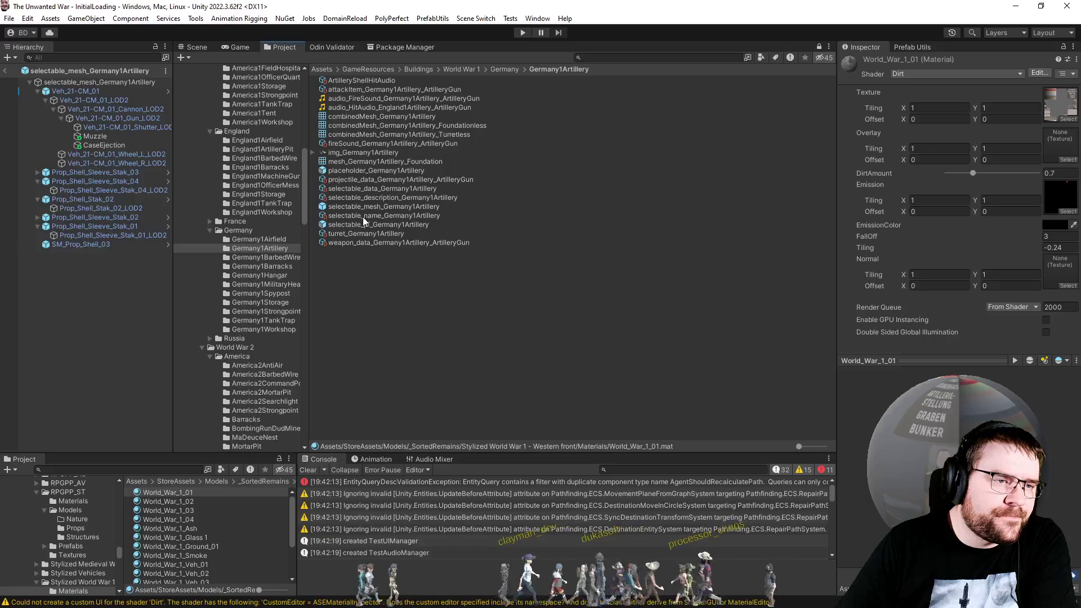
Open the selectable_pf_Germany1Artillery prefab, select its Building object, and bring up Prefab Utils.
{"action": "left_click", "coordinate": [352, 225]}
{"action": "double_click", "coordinate": [352, 228]}
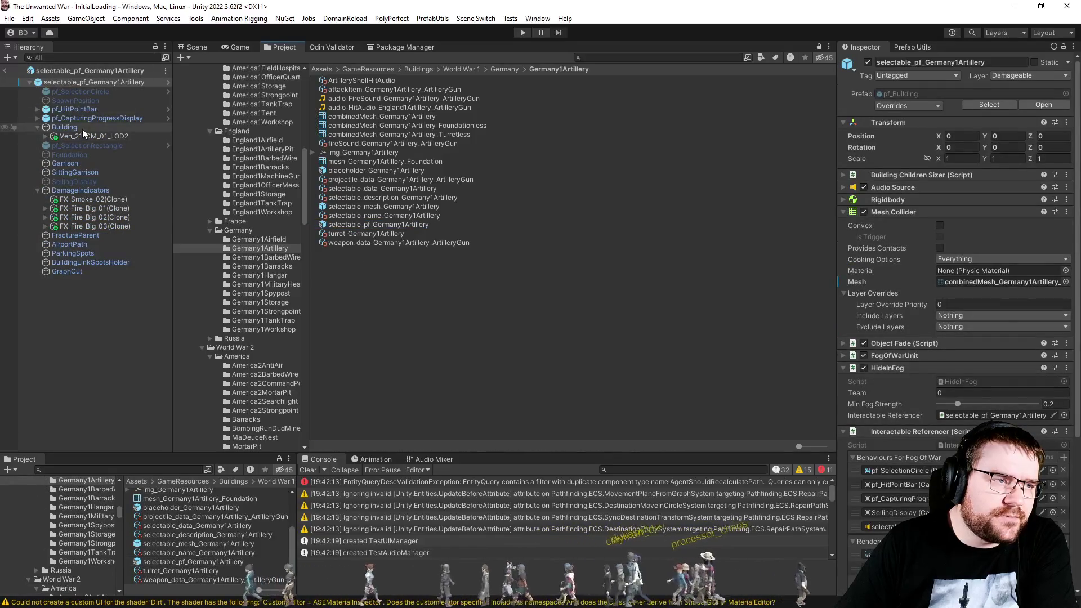
{"action": "left_click", "coordinate": [64, 127]}
{"action": "left_click", "coordinate": [912, 47]}
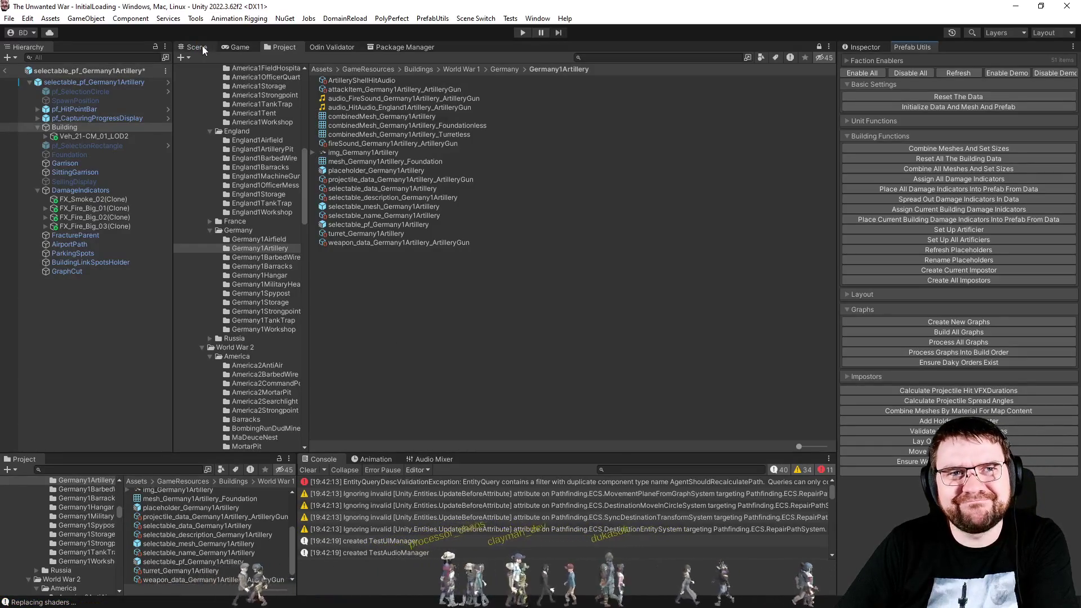
Show the prefab in the Scene view and open the Building's World_War_1_01 material settings.
{"action": "left_click", "coordinate": [204, 50]}
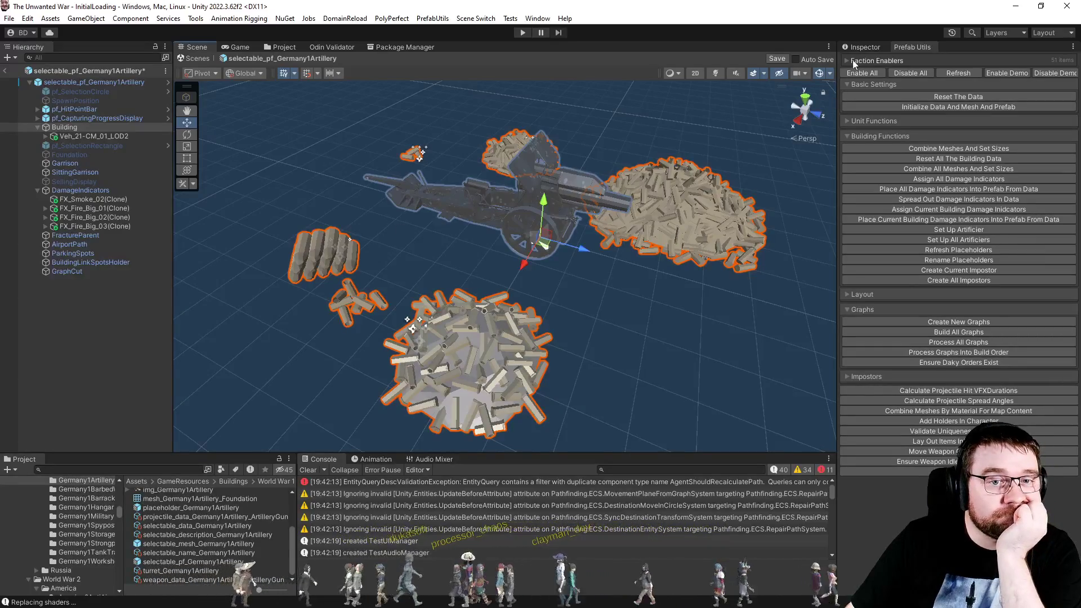
{"action": "left_click", "coordinate": [862, 45]}
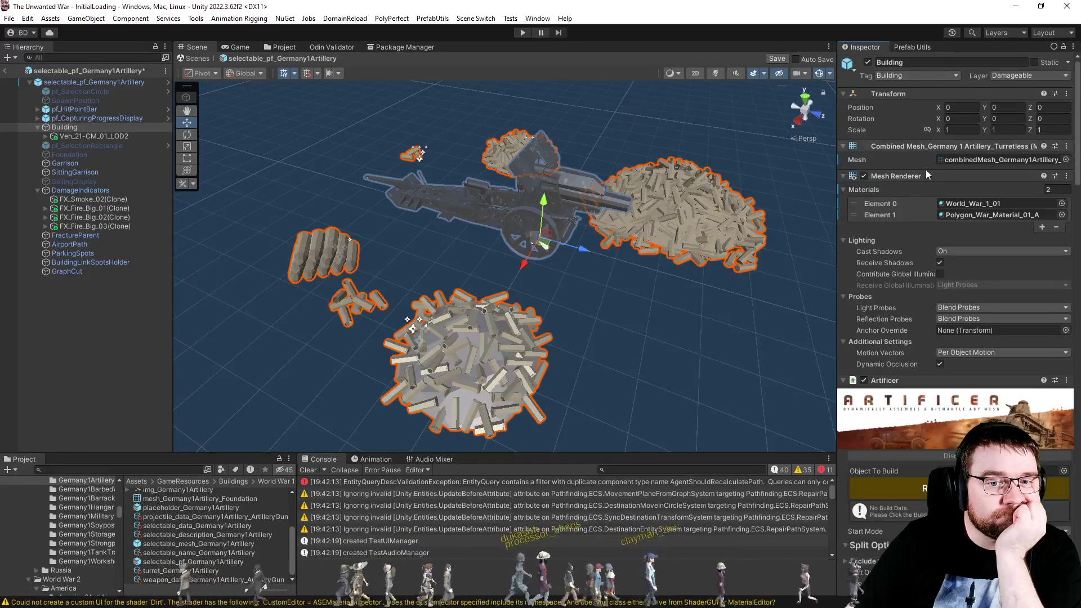
{"action": "left_click", "coordinate": [974, 204]}
{"action": "double_click", "coordinate": [974, 204]}
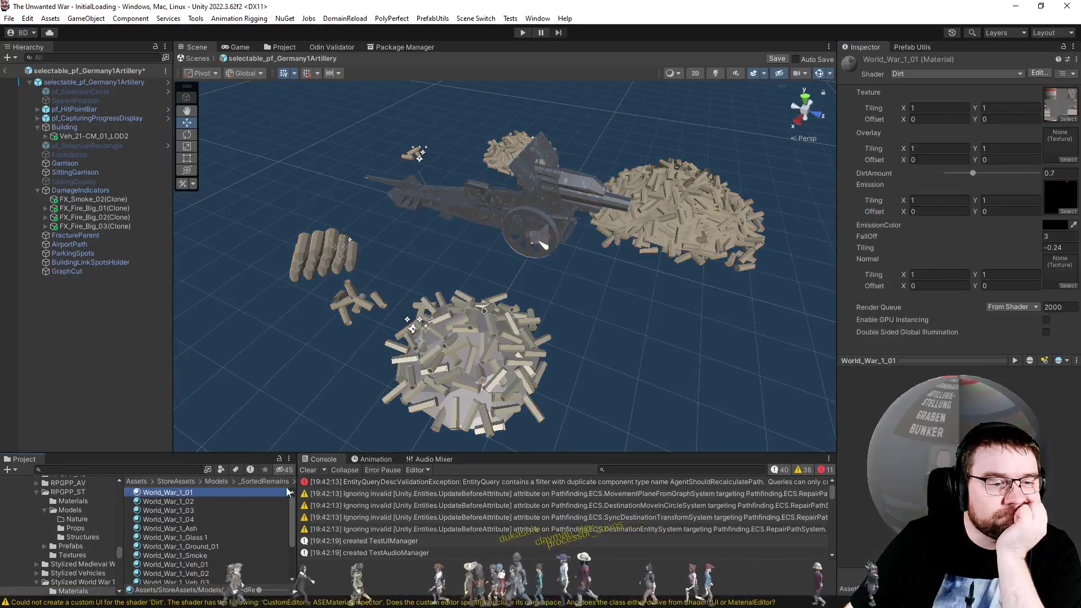
Try the Amplify Shader/AS Object Fade shader, revert World_War_1_01 to Dirt, and save the prefab.
{"action": "left_click", "coordinate": [938, 72]}
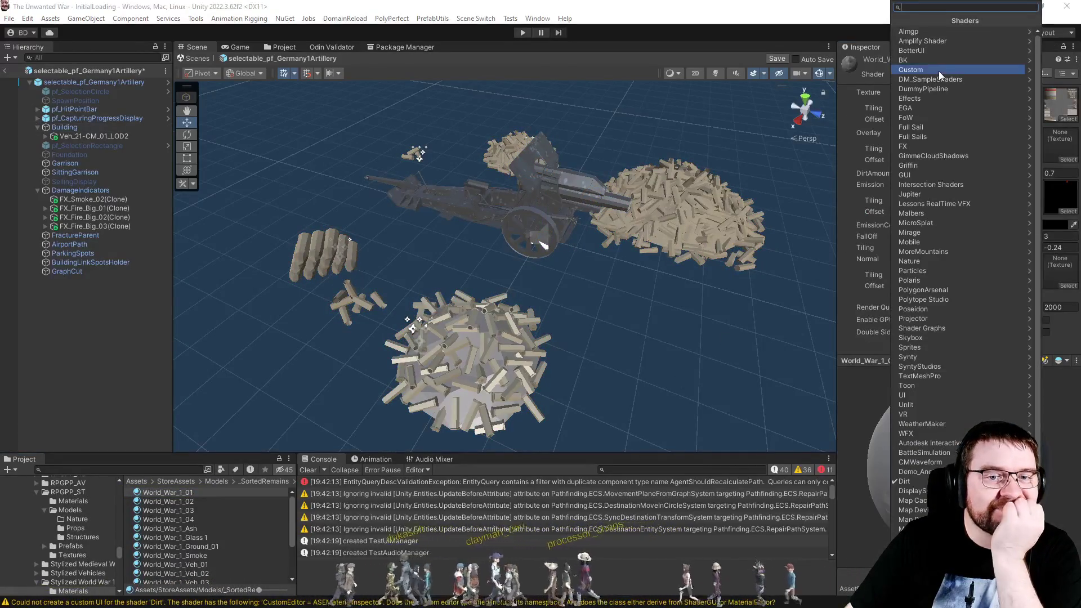
{"action": "left_click", "coordinate": [944, 41]}
{"action": "left_click", "coordinate": [958, 34]}
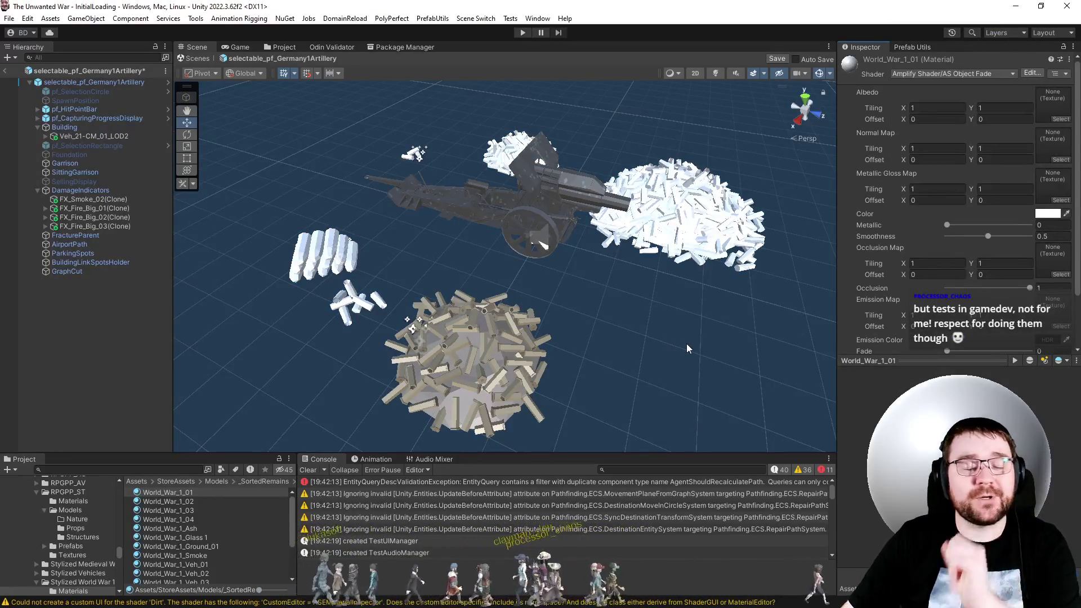
{"action": "key", "text": "ctrl+z"}
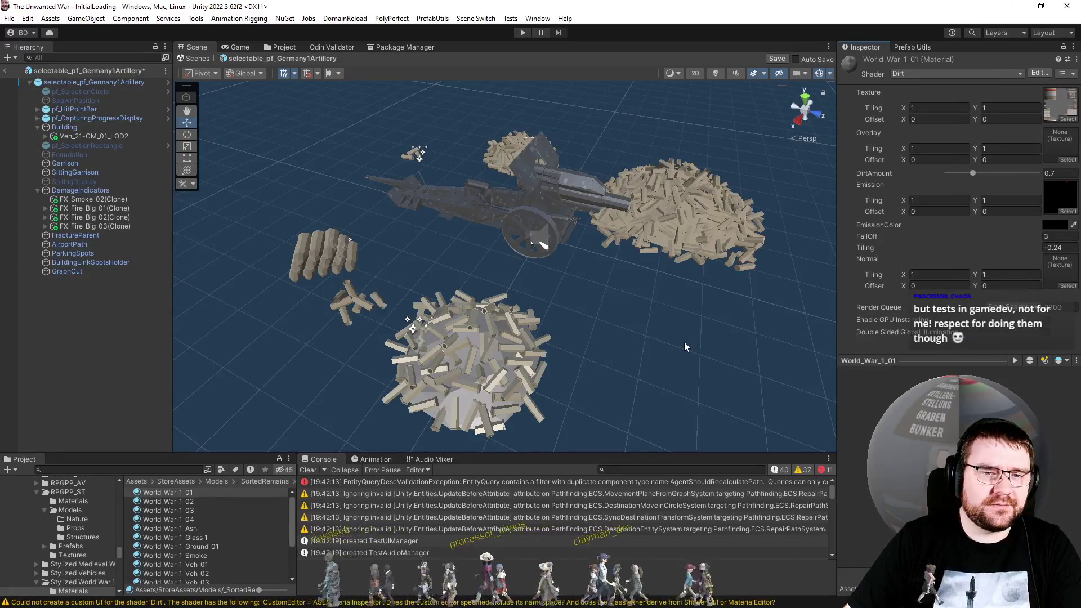
{"action": "key", "text": "ctrl+s"}
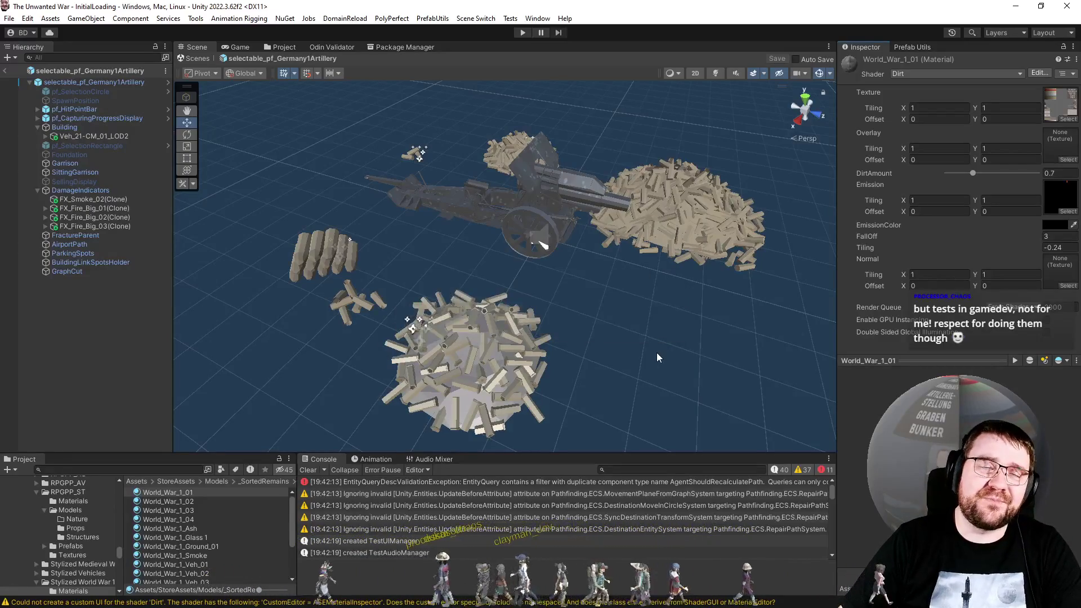
{"action": "left_click", "coordinate": [906, 362]}
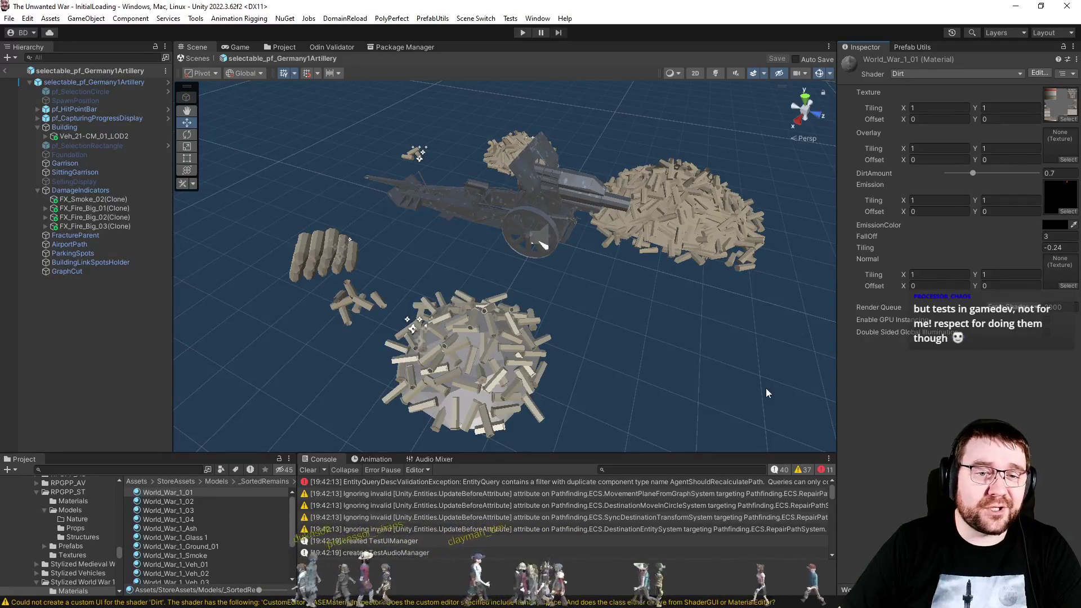
{"action": "left_click", "coordinate": [113, 368]}
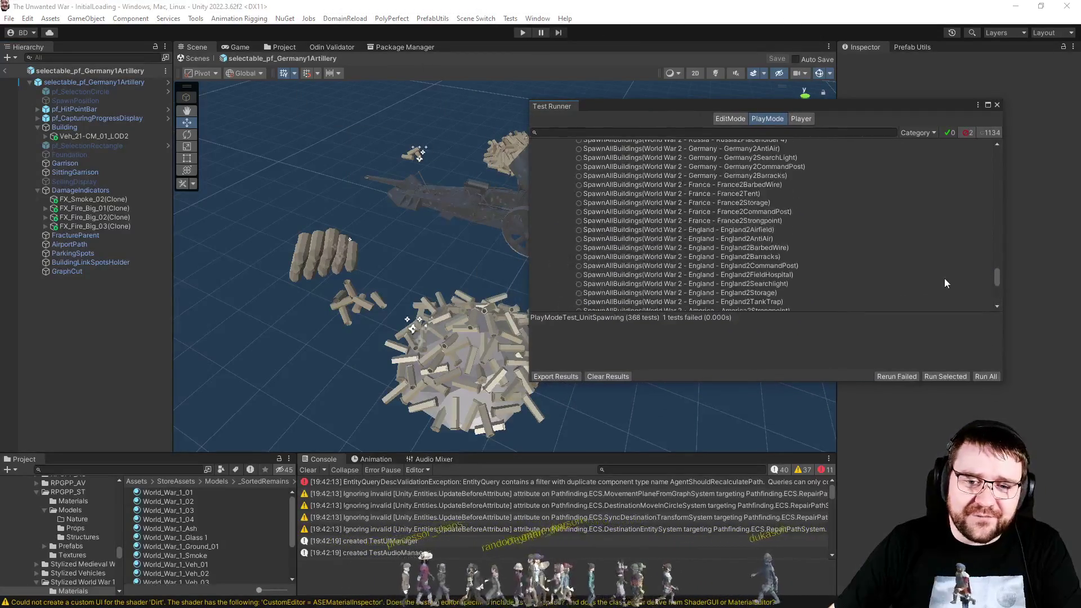
Adjust the Test Runner window showing the 1136 PlayMode tests with two failures.
{"action": "left_click_drag", "start_coordinate": [996, 278], "coordinate": [1001, 165]}
Collapse SpawnAllBuildings and DepositResource, then expand LoadMap's SpawnEveryMap to inspect its 14 map tests.
{"action": "scroll", "coordinate": [585, 199], "scroll_direction": "up", "scroll_amount": 5}
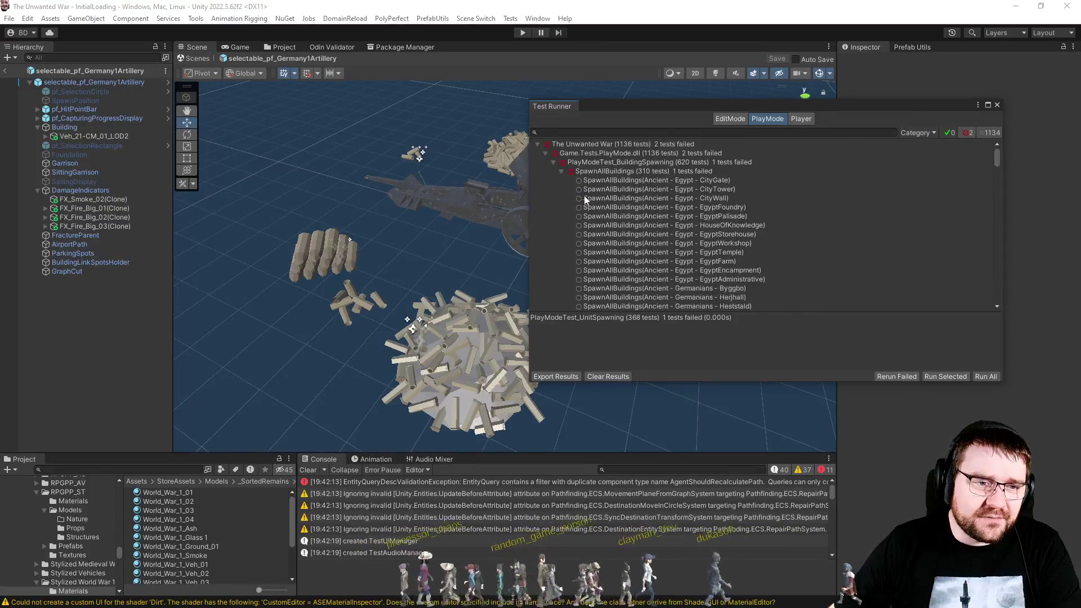
{"action": "left_click", "coordinate": [560, 171]}
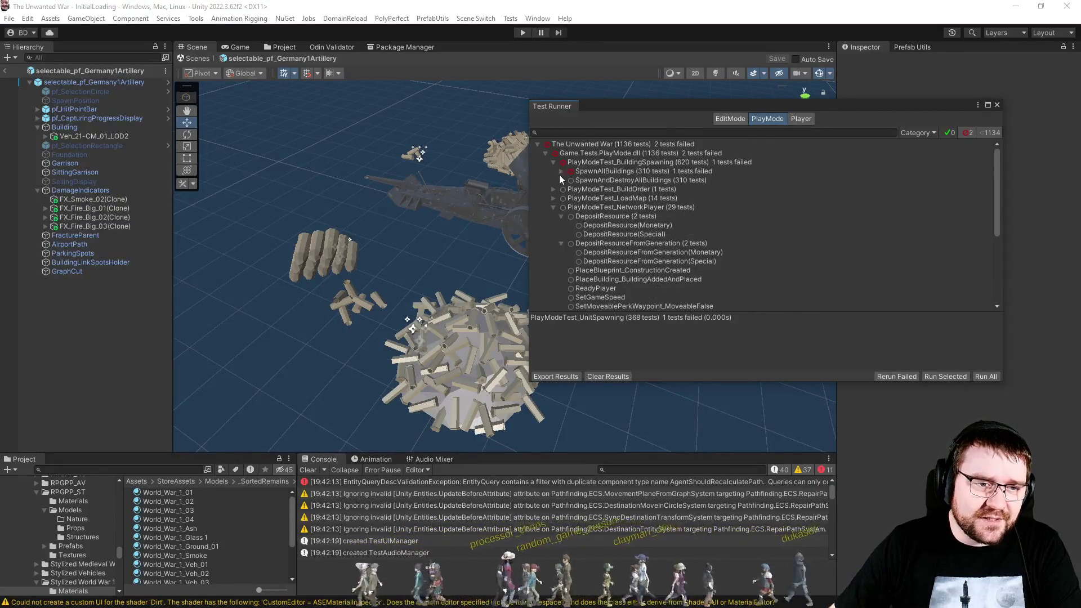
{"action": "left_click", "coordinate": [561, 216]}
{"action": "left_click", "coordinate": [599, 197]}
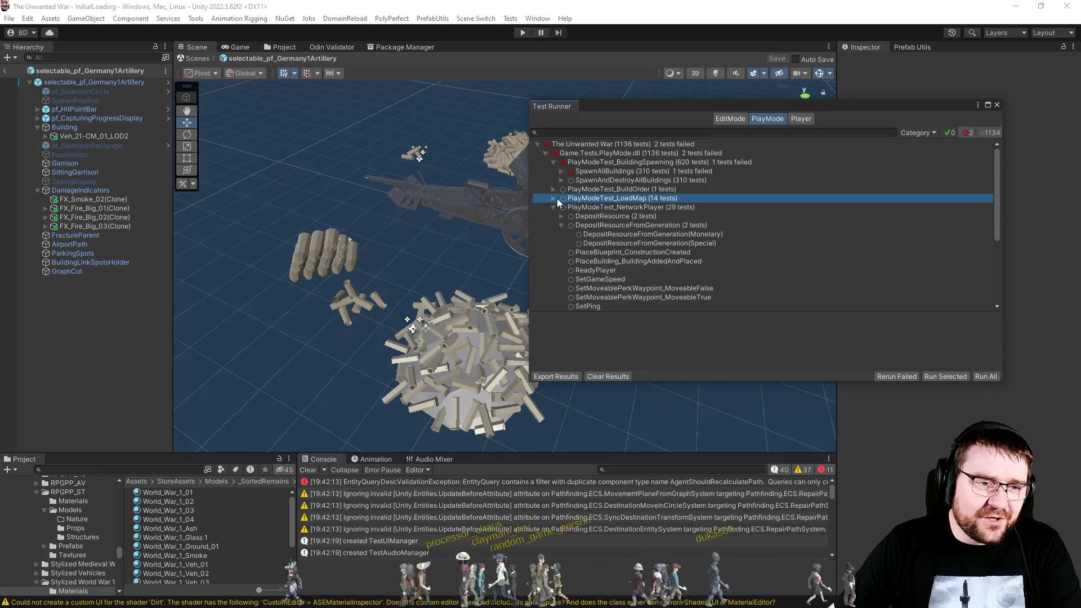
{"action": "left_click", "coordinate": [551, 199]}
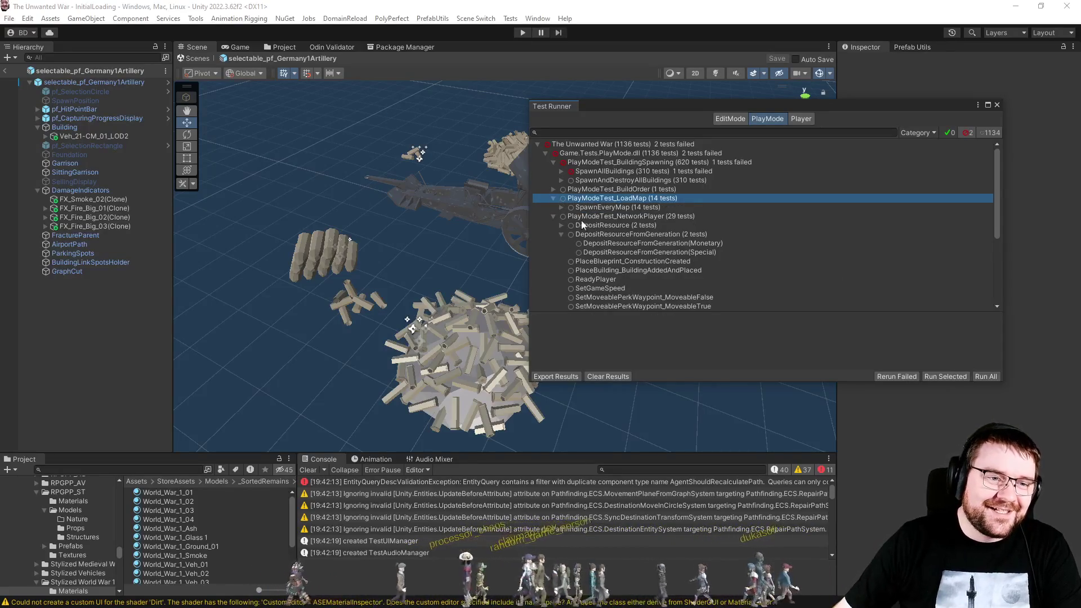
{"action": "left_click", "coordinate": [563, 207]}
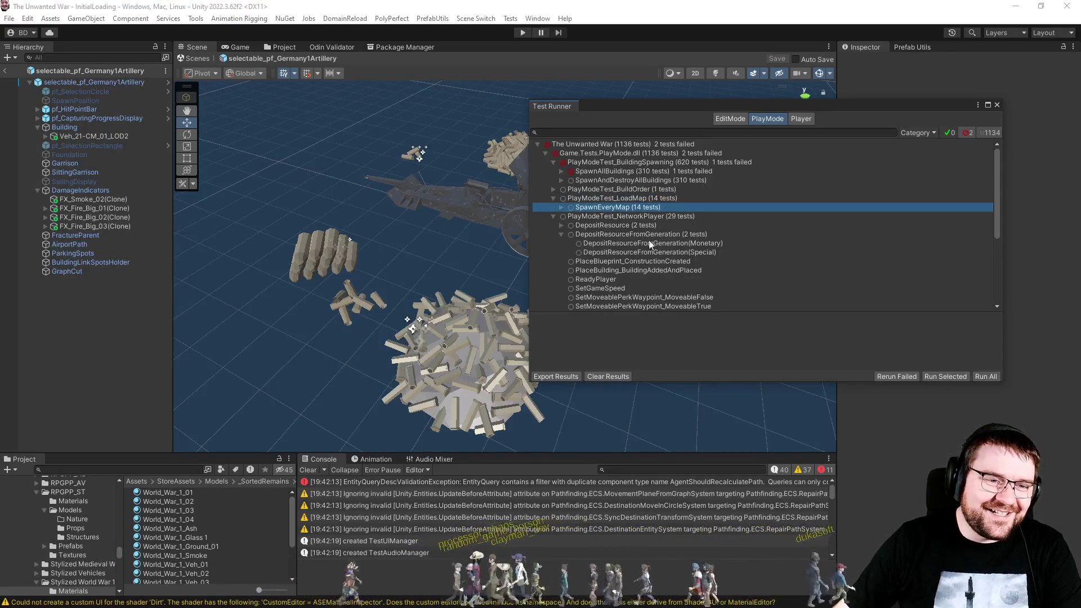
{"action": "left_click", "coordinate": [561, 207]}
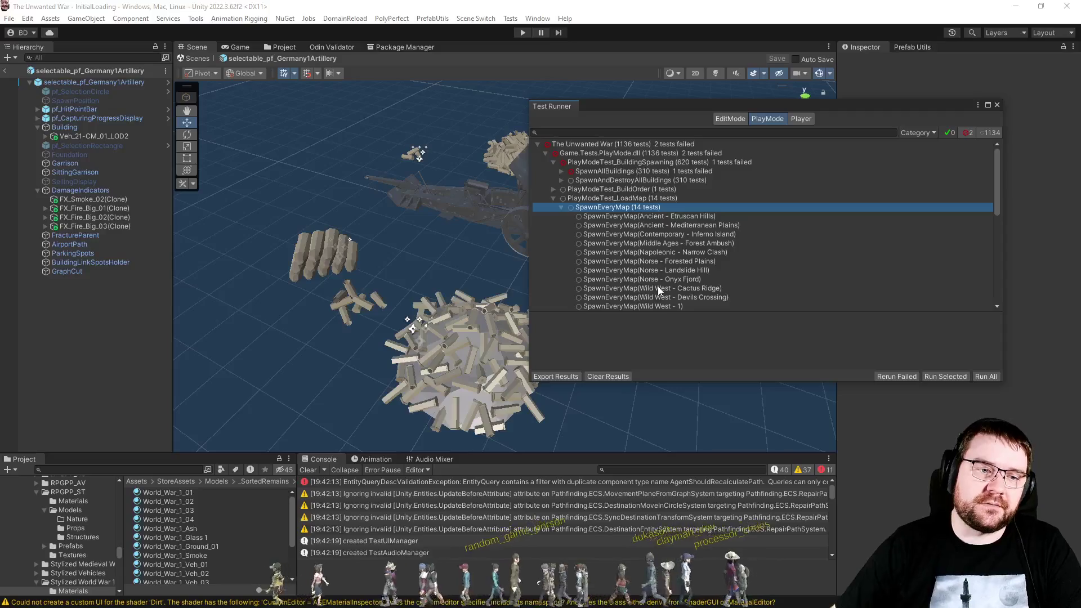
{"action": "scroll", "coordinate": [714, 292], "scroll_direction": "down", "scroll_amount": 3}
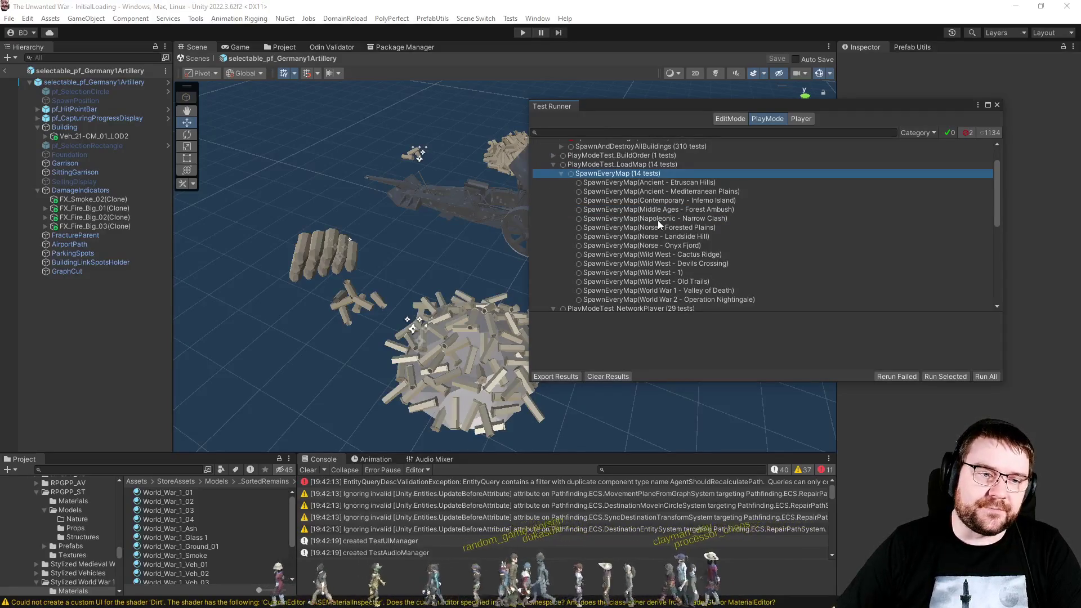
{"action": "left_click", "coordinate": [659, 299], "text": "shift"}
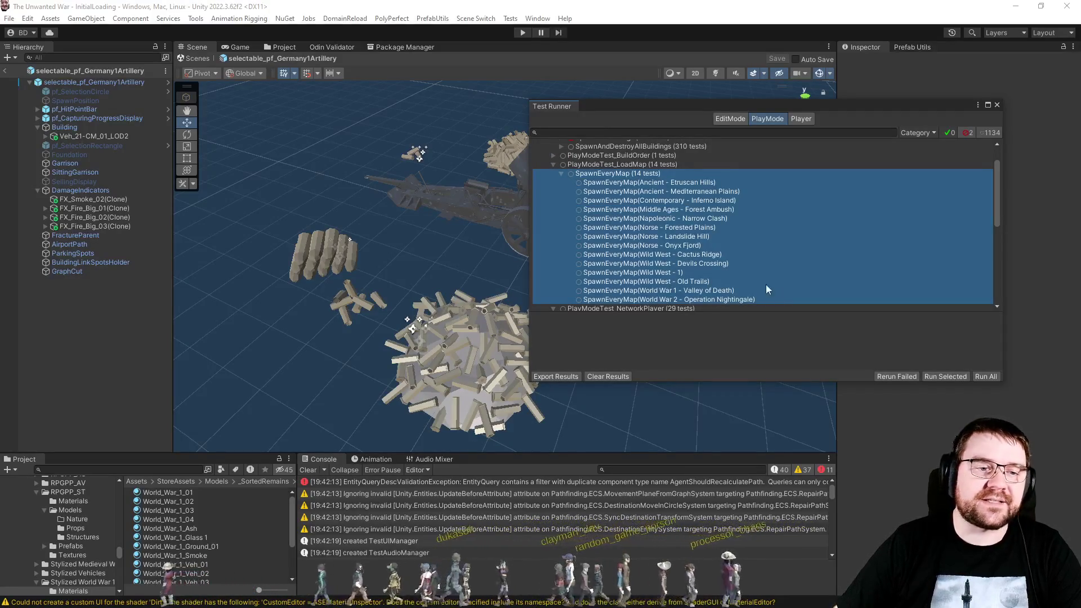
{"action": "left_click", "coordinate": [667, 229]}
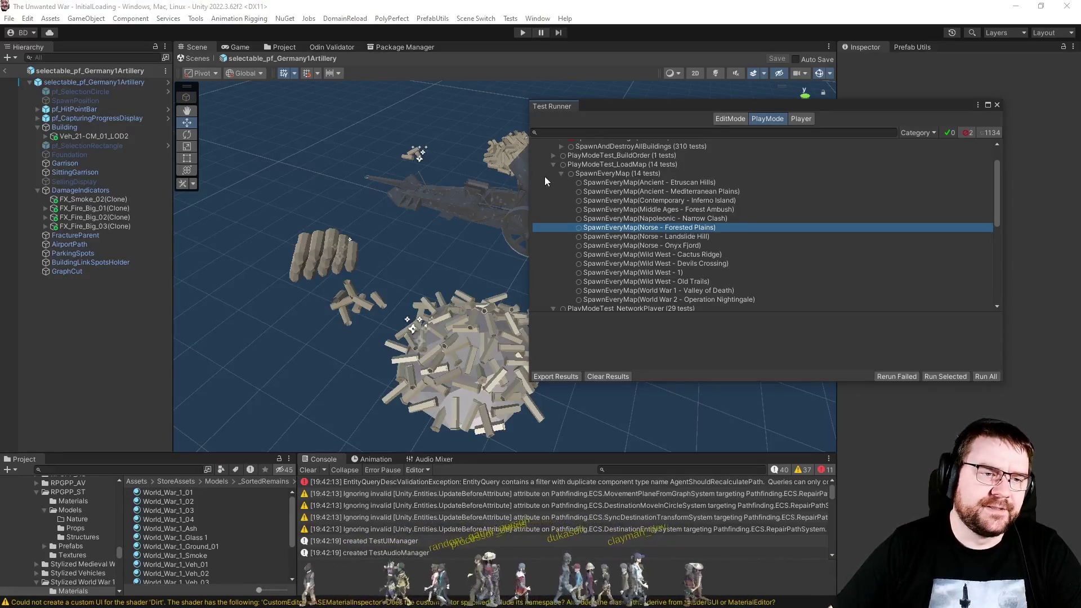
Collapse LoadMap and NetworkPlayer, check UnitConstructing's three tests, then expand BuildOrder to its Ancient/Rome case.
{"action": "left_click", "coordinate": [552, 165]}
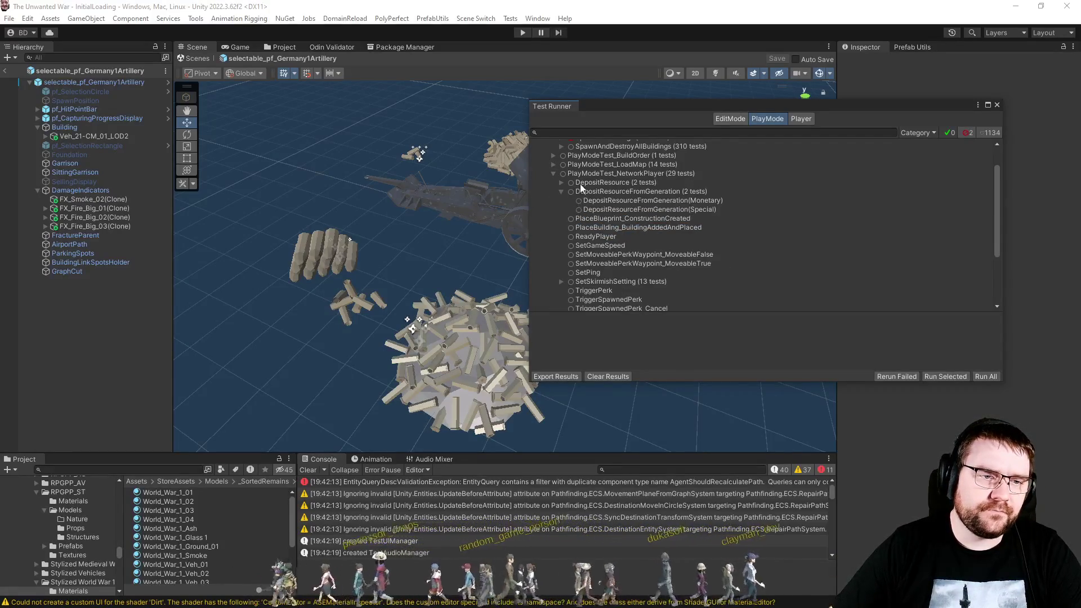
{"action": "left_click", "coordinate": [554, 175]}
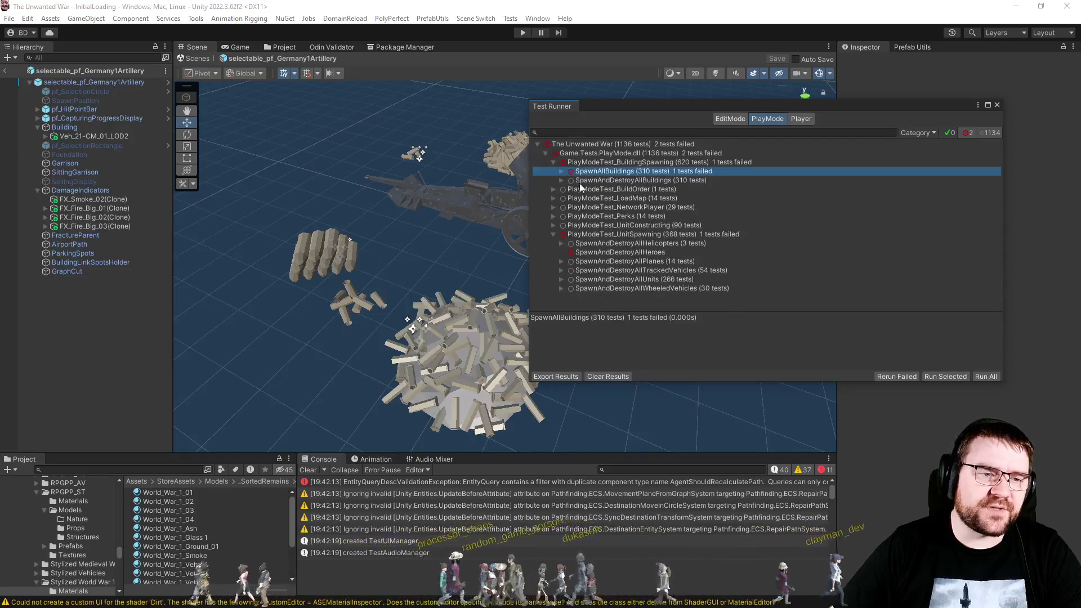
{"action": "left_click", "coordinate": [599, 225]}
{"action": "left_click", "coordinate": [596, 230]}
{"action": "key", "text": "Up"}
{"action": "key", "text": "Up"}
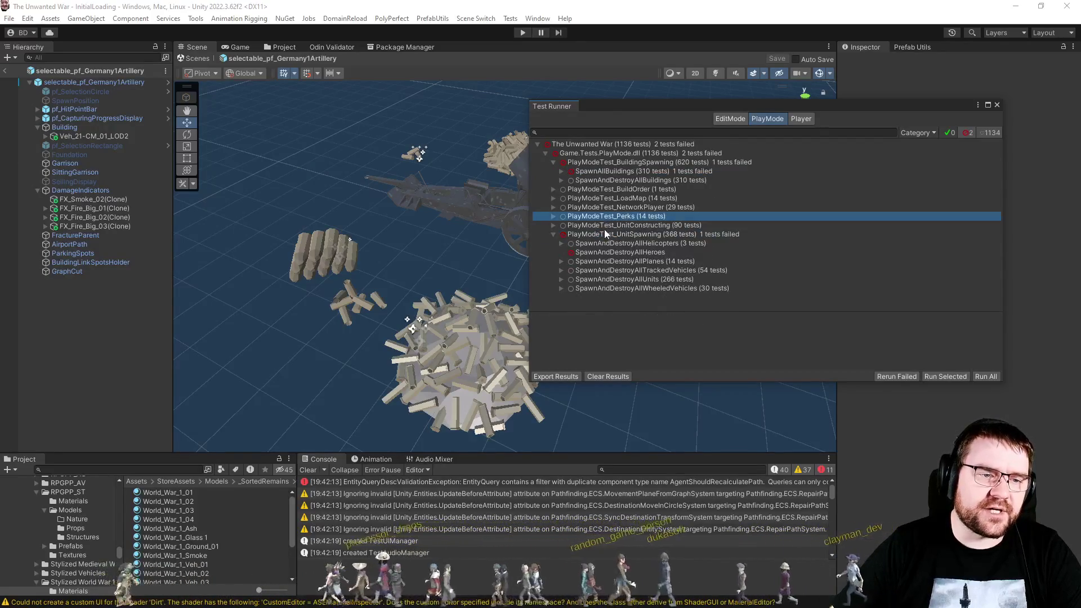
{"action": "left_click", "coordinate": [555, 224]}
{"action": "left_click", "coordinate": [579, 223]}
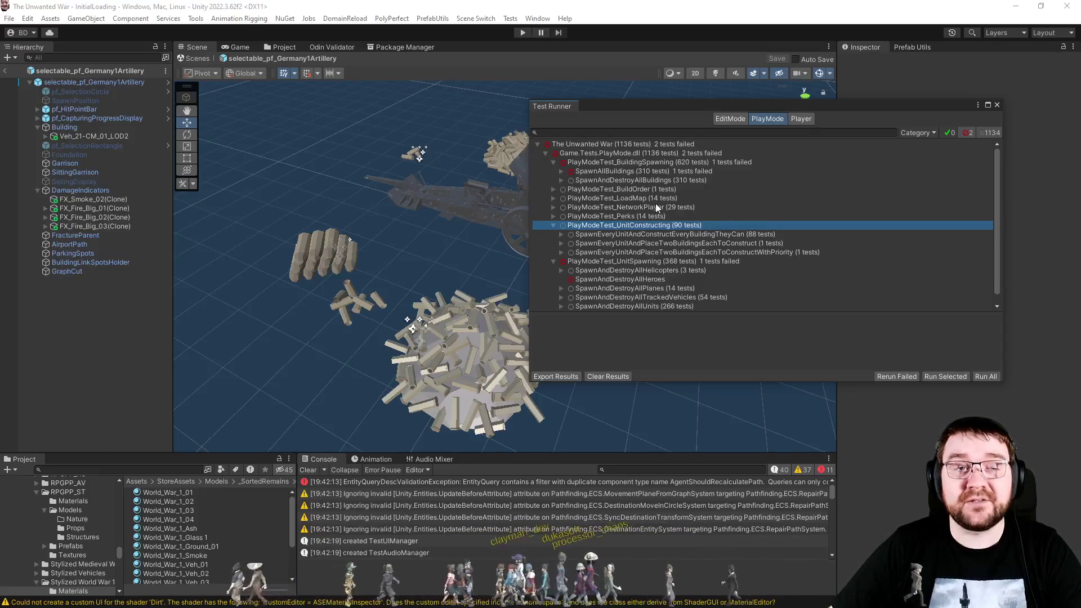
{"action": "left_click", "coordinate": [554, 225]}
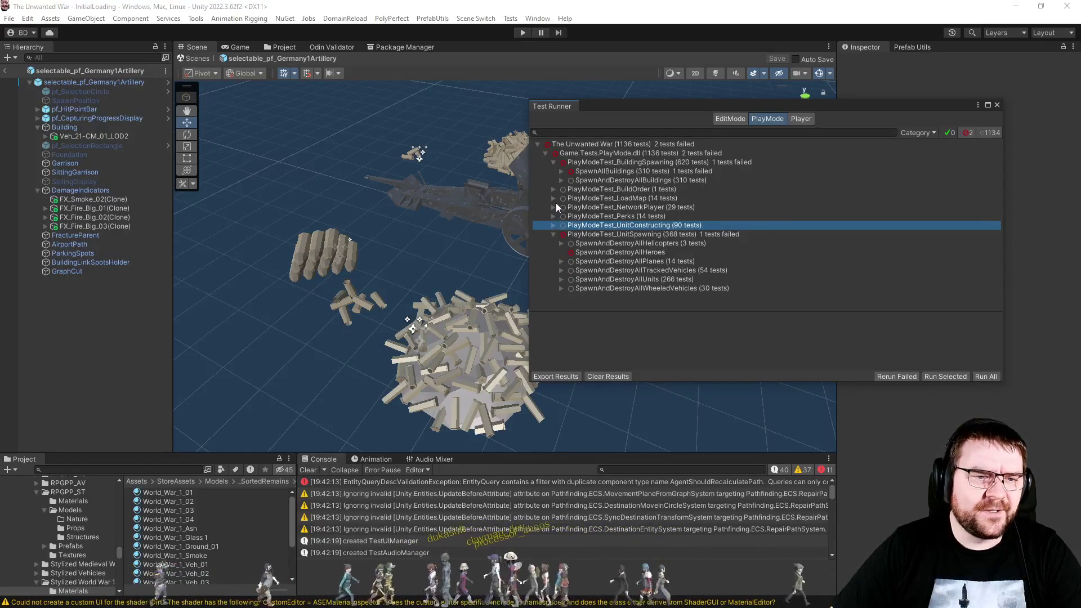
{"action": "left_click", "coordinate": [554, 189]}
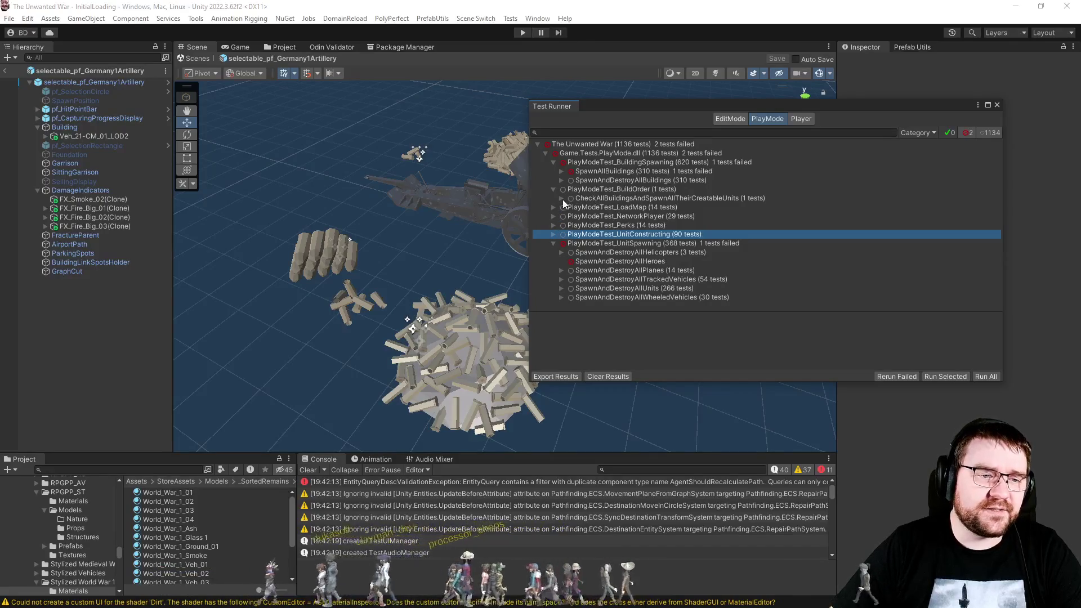
{"action": "left_click", "coordinate": [562, 199]}
{"action": "left_click", "coordinate": [601, 210]}
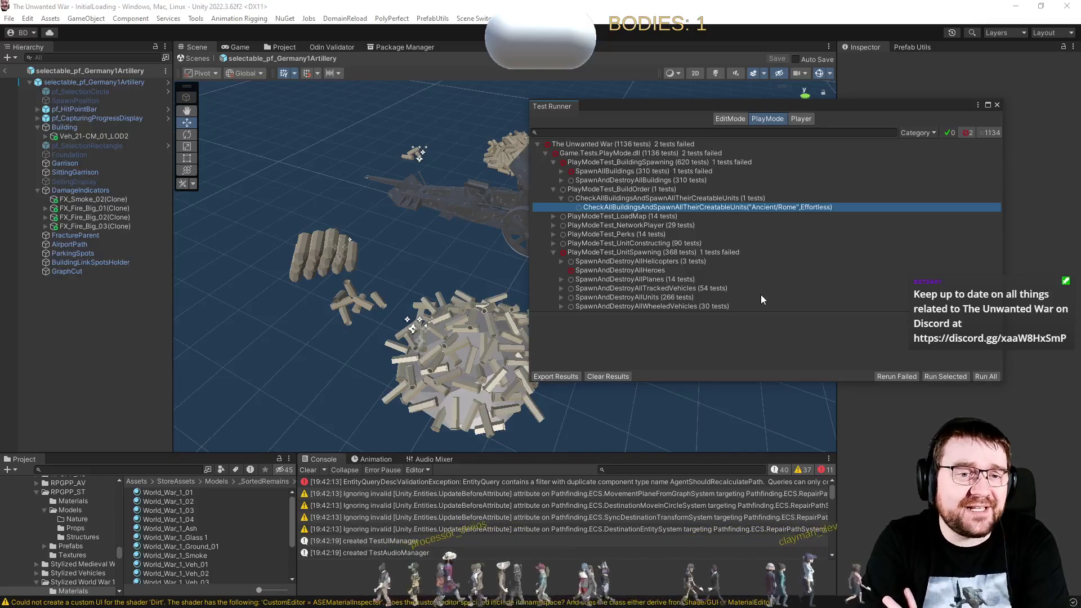
Review the 65-test LunaWolfStudiosEditor EditMode results, return to PlayMode, and close the Test Runner.
{"action": "left_click", "coordinate": [742, 119]}
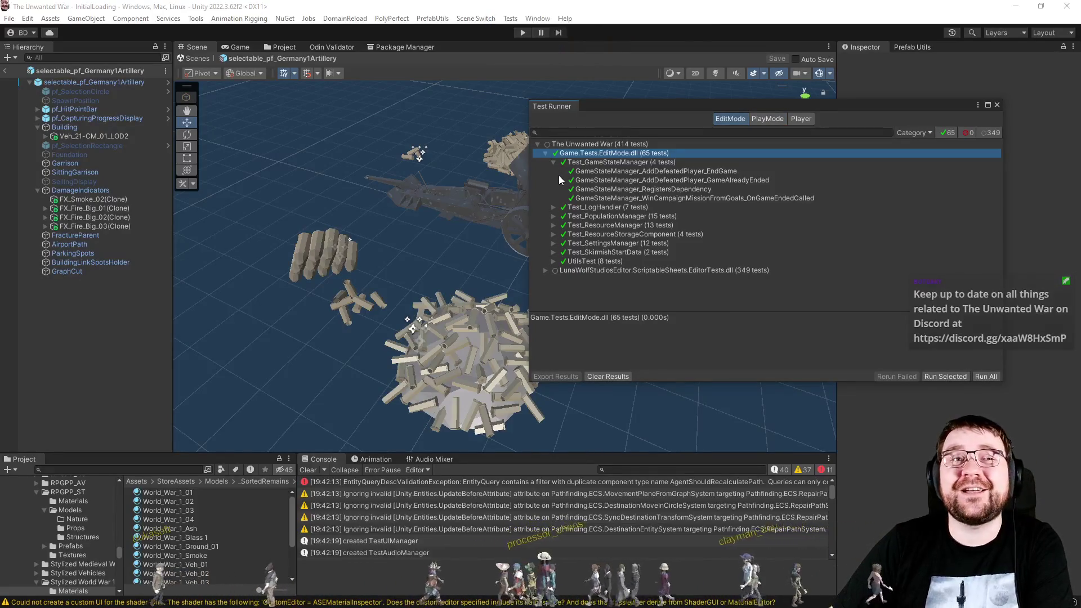
{"action": "left_click", "coordinate": [646, 271]}
{"action": "left_click", "coordinate": [598, 153]}
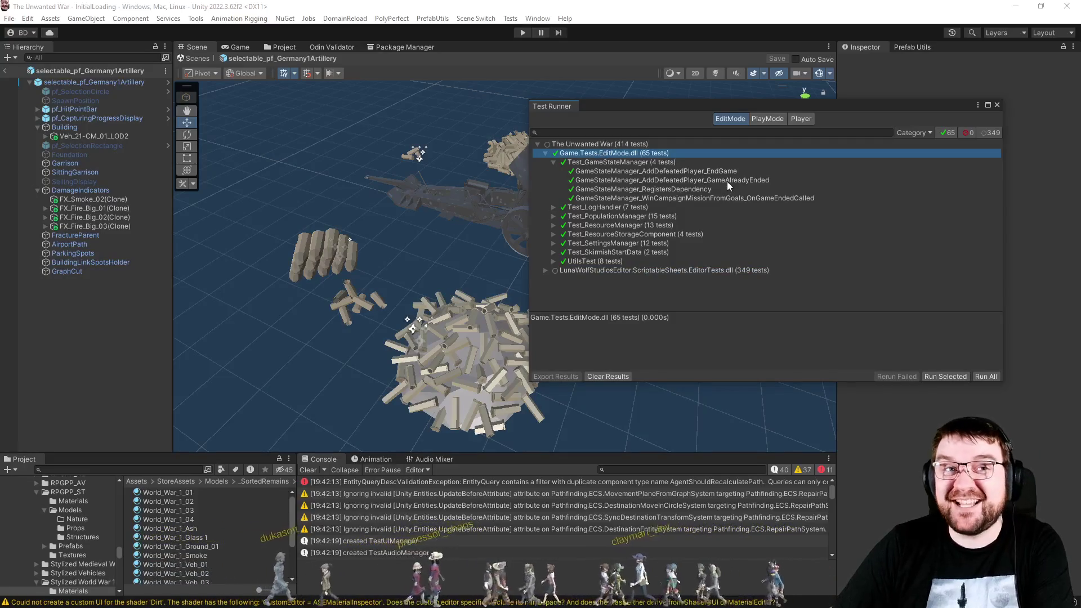
{"action": "left_click", "coordinate": [758, 119]}
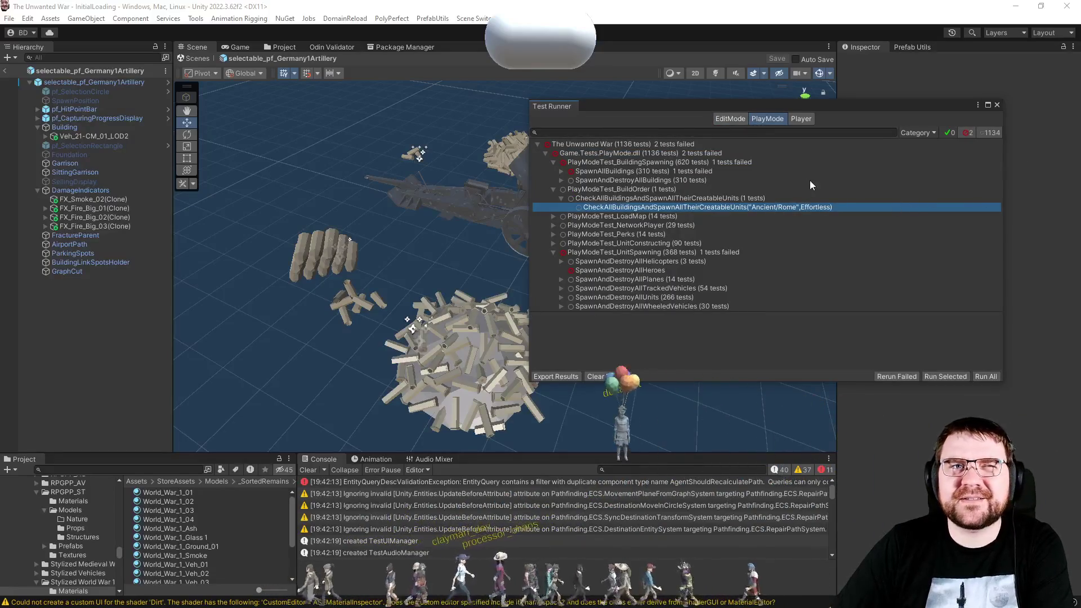
{"action": "left_click_drag", "start_coordinate": [696, 104], "coordinate": [1080, 107]}
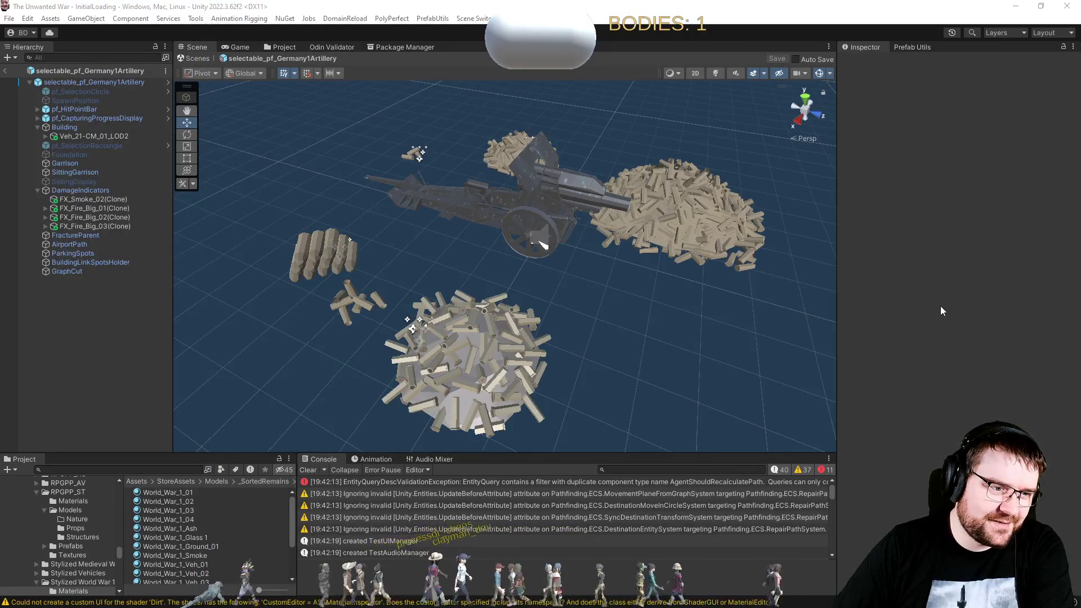
Rebuild the Building's Artificer build data so it shows valid with 2180 mesh elements.
{"action": "left_click", "coordinate": [486, 370]}
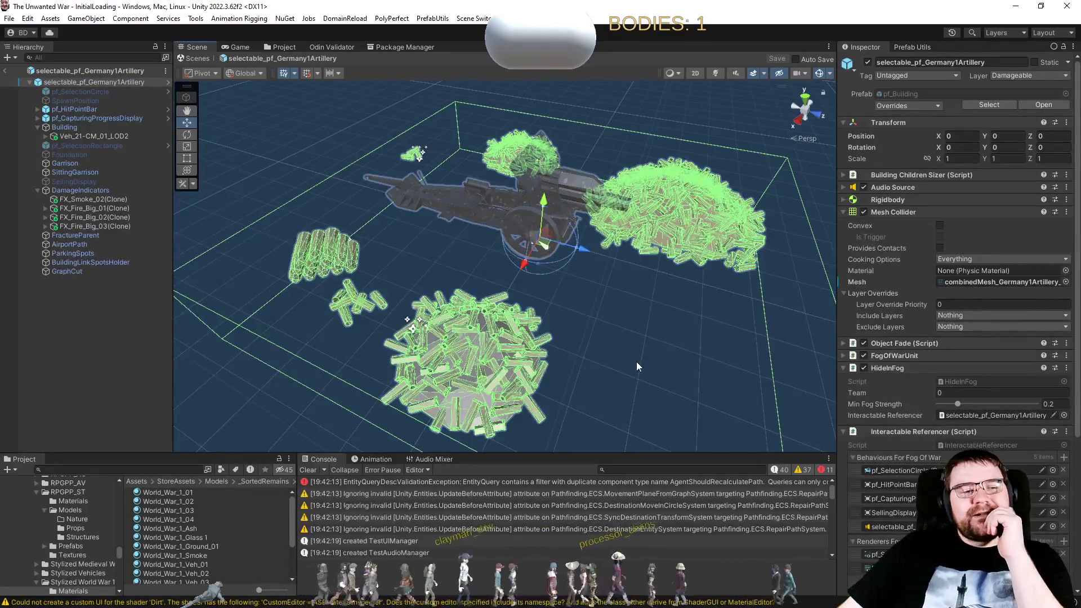
{"action": "scroll", "coordinate": [930, 436], "scroll_direction": "down", "scroll_amount": 3}
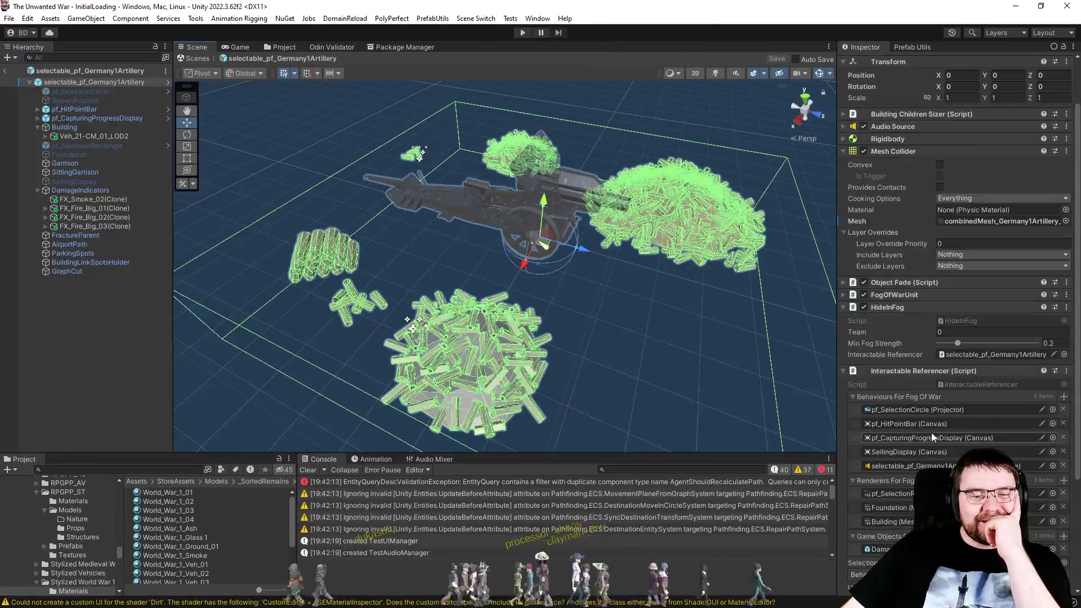
{"action": "left_click", "coordinate": [61, 128]}
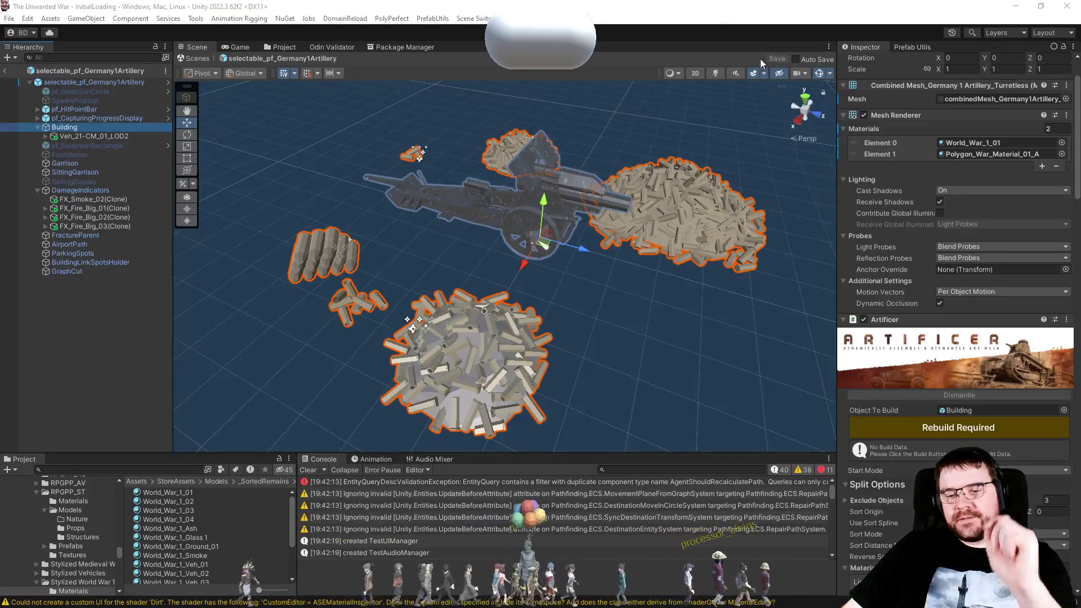
{"action": "left_click", "coordinate": [979, 436]}
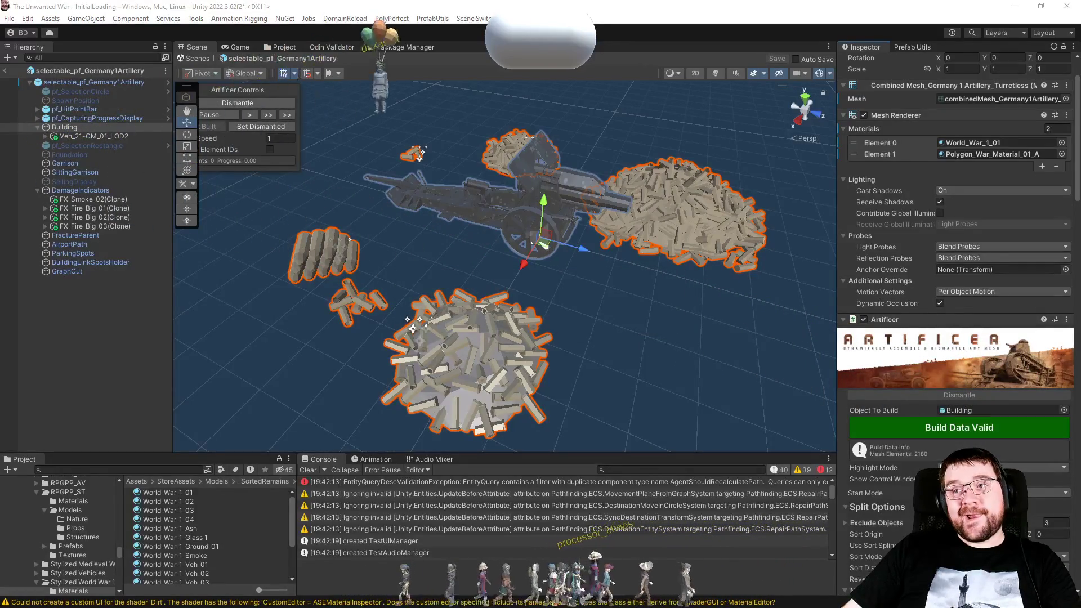
{"action": "left_click", "coordinate": [93, 330]}
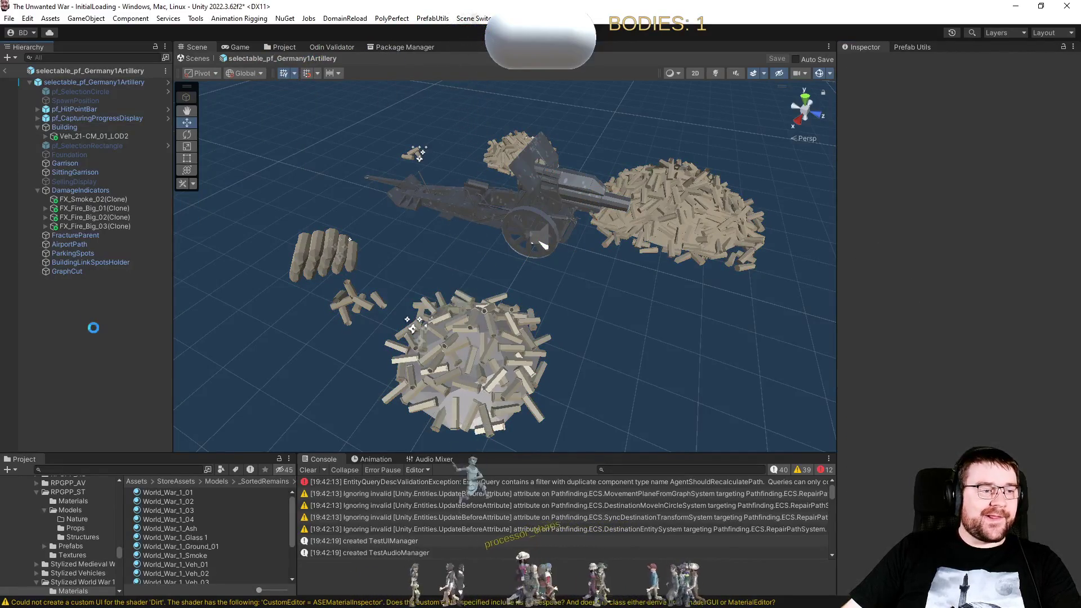
Exit Prefab Mode and reopen selectable_pf_Germany1Artillery from the Germany1Artillery folder.
{"action": "left_click", "coordinate": [7, 58]}
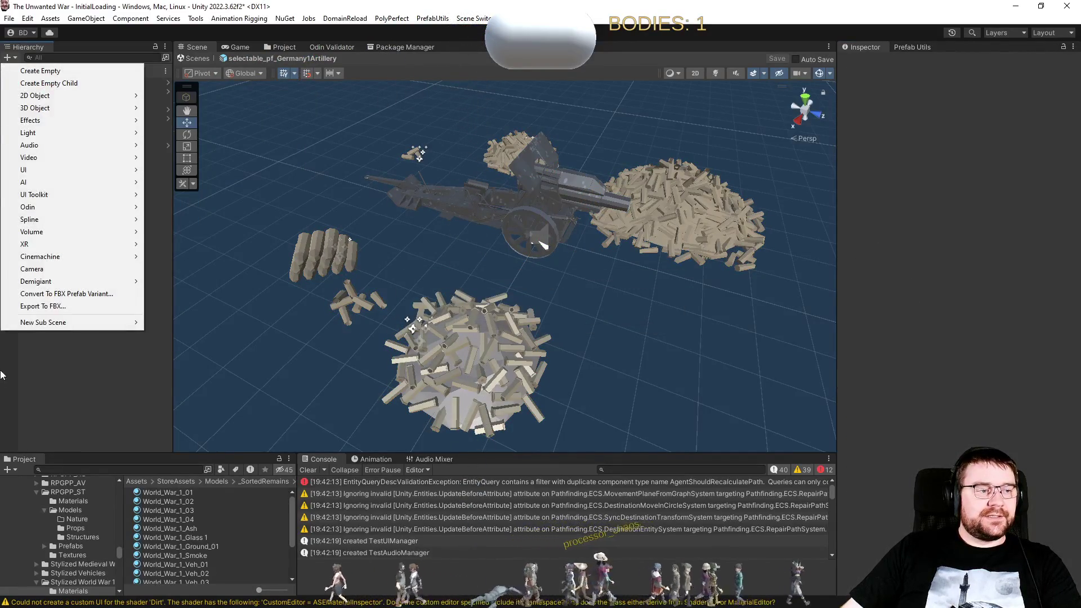
{"action": "left_click", "coordinate": [2, 375]}
{"action": "left_click", "coordinate": [4, 72]}
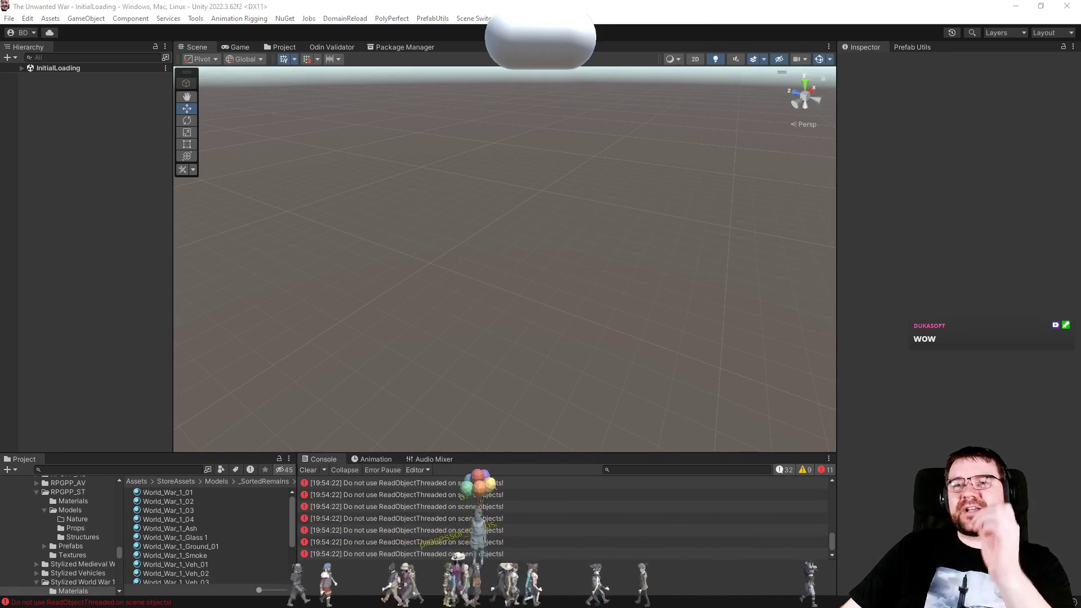
{"action": "left_click", "coordinate": [284, 48]}
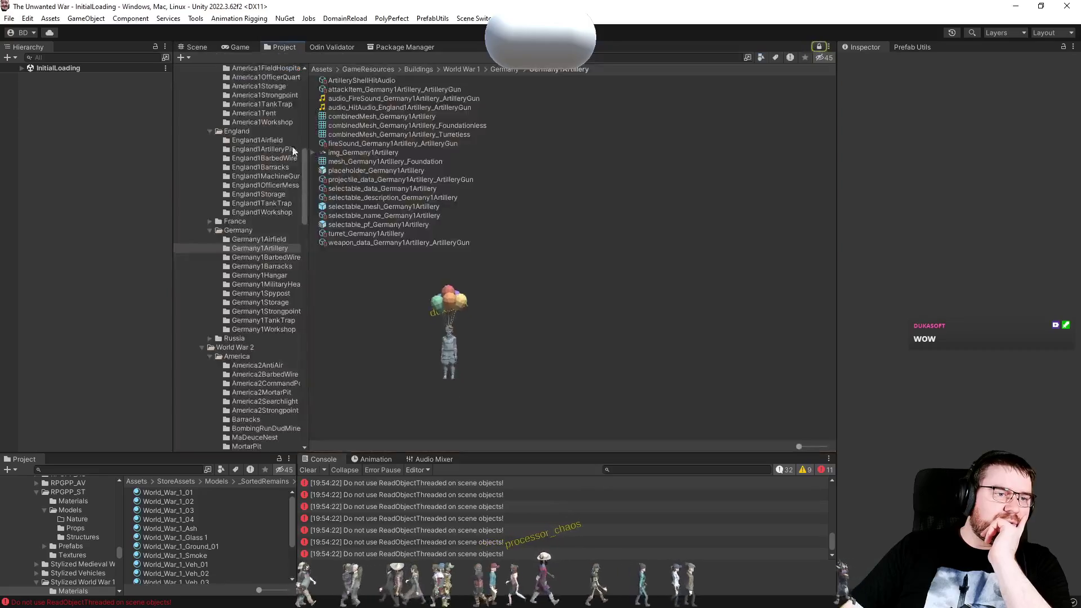
{"action": "key", "text": "Return"}
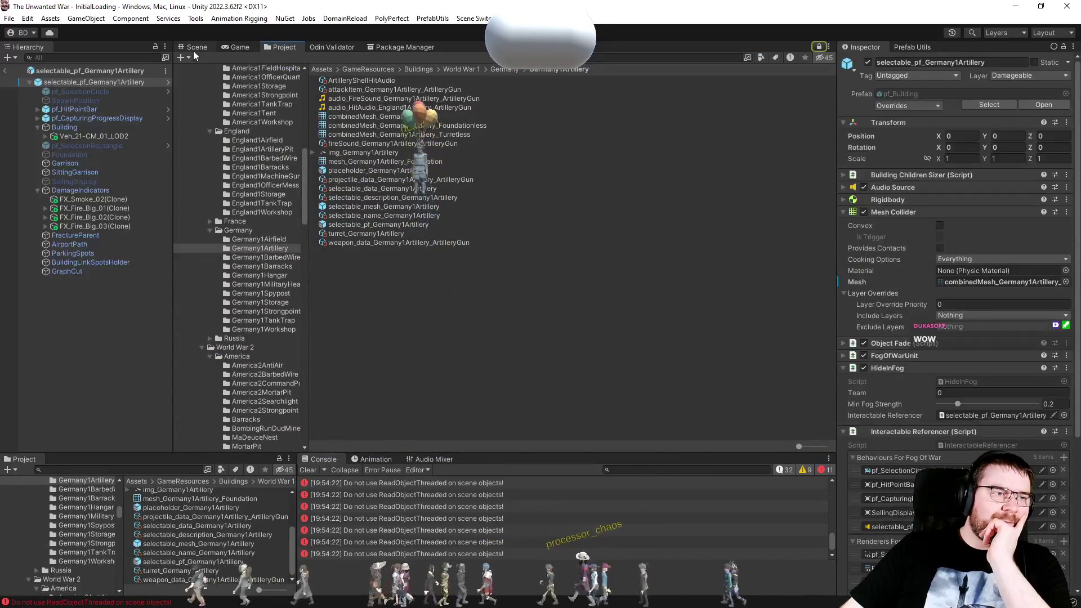
Open the artillery prefab, select its Building, and briefly check the test code in Visual Studio.
{"action": "left_click", "coordinate": [193, 47]}
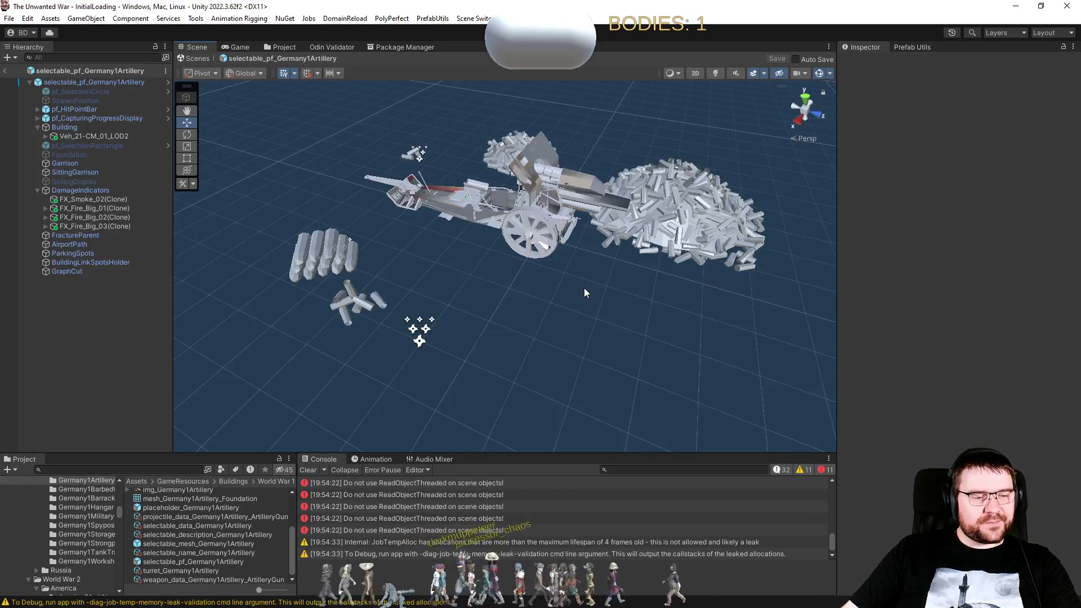
{"action": "left_click", "coordinate": [88, 128]}
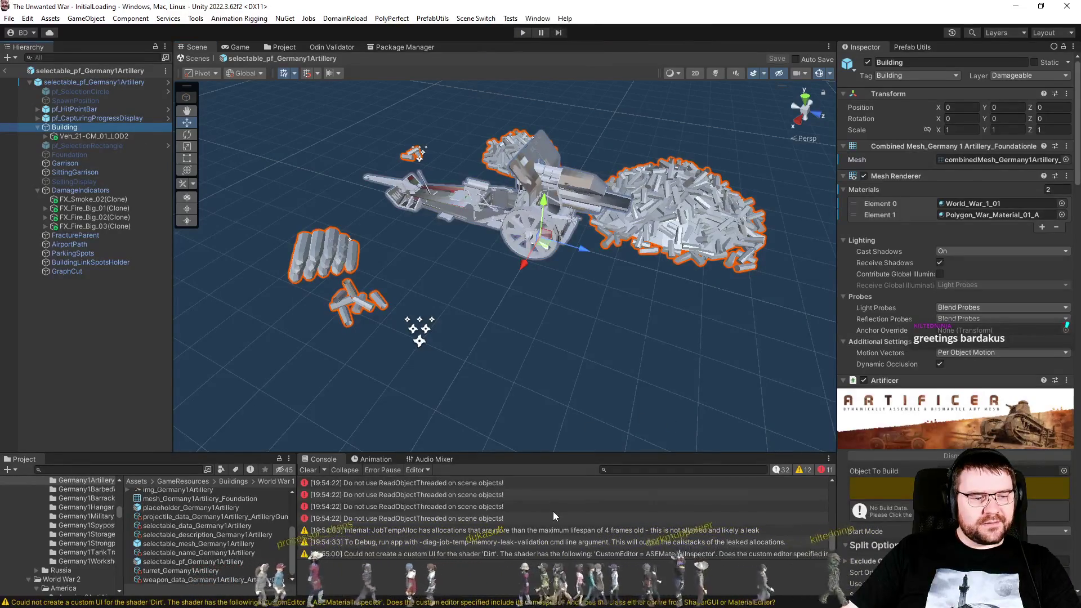
{"action": "scroll", "coordinate": [552, 512], "scroll_direction": "up", "scroll_amount": 3}
{"action": "scroll", "coordinate": [552, 516], "scroll_direction": "down", "scroll_amount": 3}
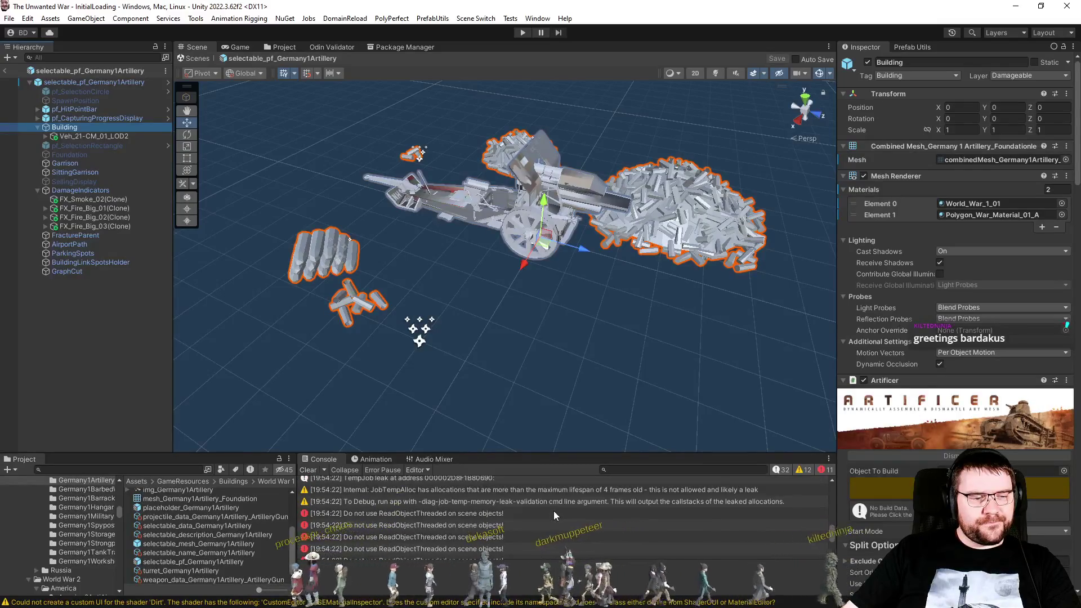
{"action": "key", "text": "alt+Tab"}
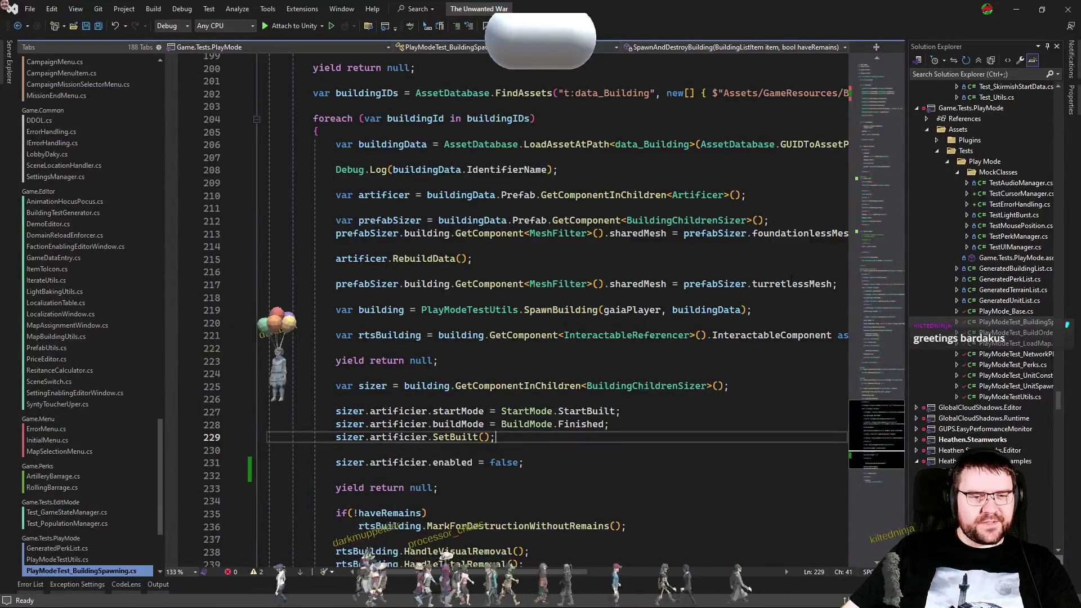
{"action": "key", "text": "alt+Tab"}
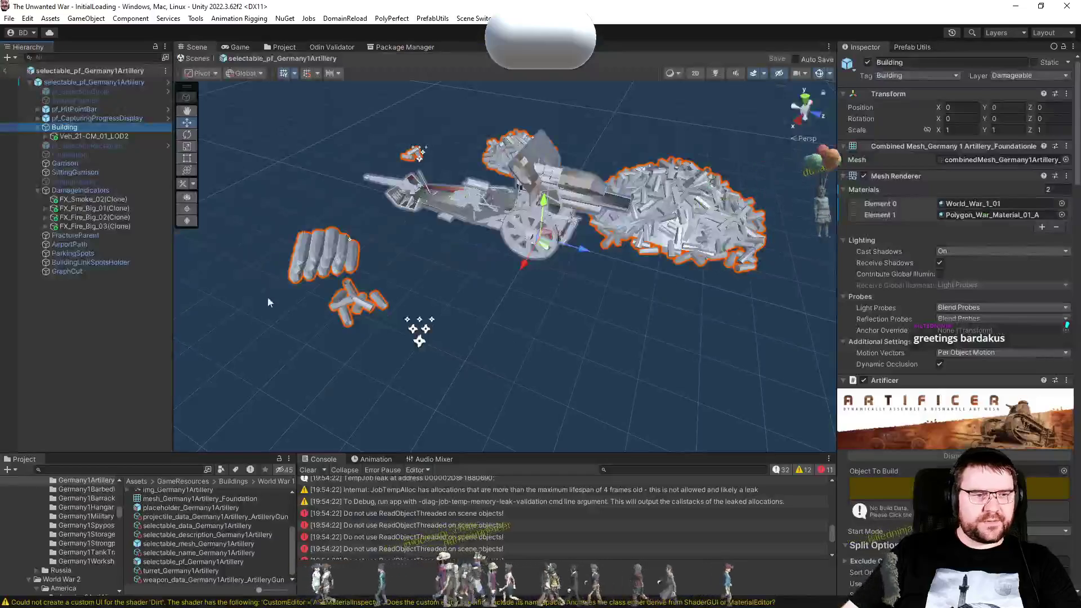
Try the Turretless combined mesh on the Building, then put the Foundationless mesh back.
{"action": "left_click", "coordinate": [997, 160]}
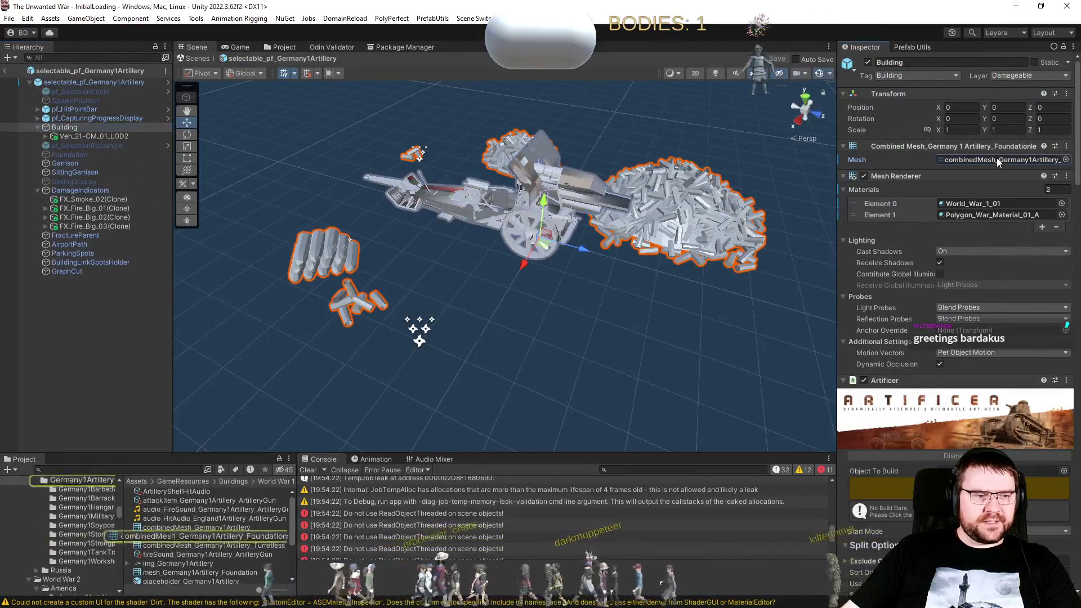
{"action": "left_click_drag", "start_coordinate": [270, 545], "coordinate": [1018, 162]}
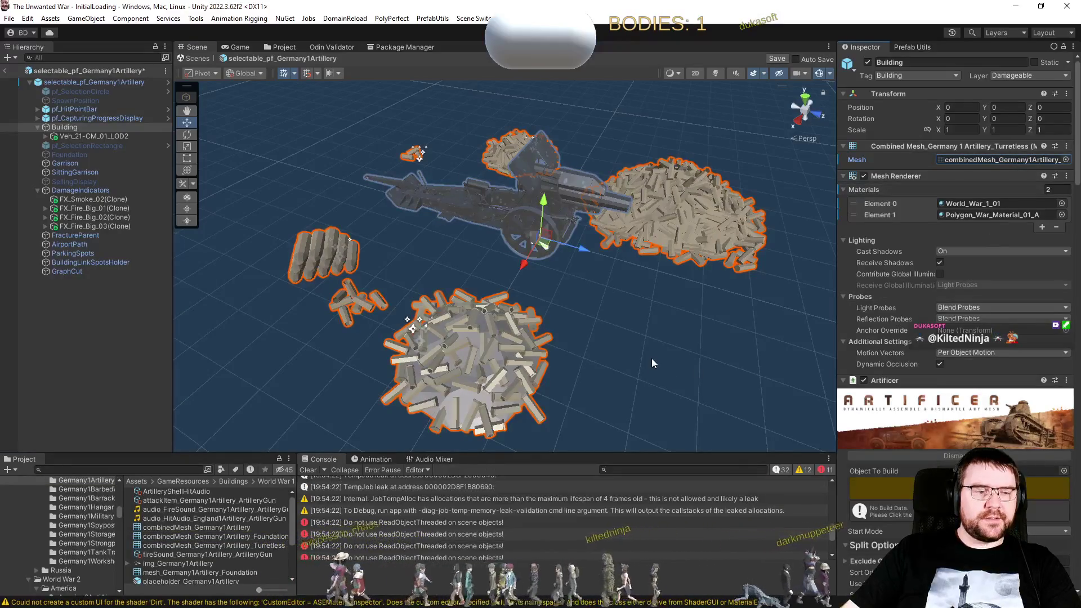
{"action": "left_click", "coordinate": [651, 358]}
{"action": "left_click", "coordinate": [203, 537]}
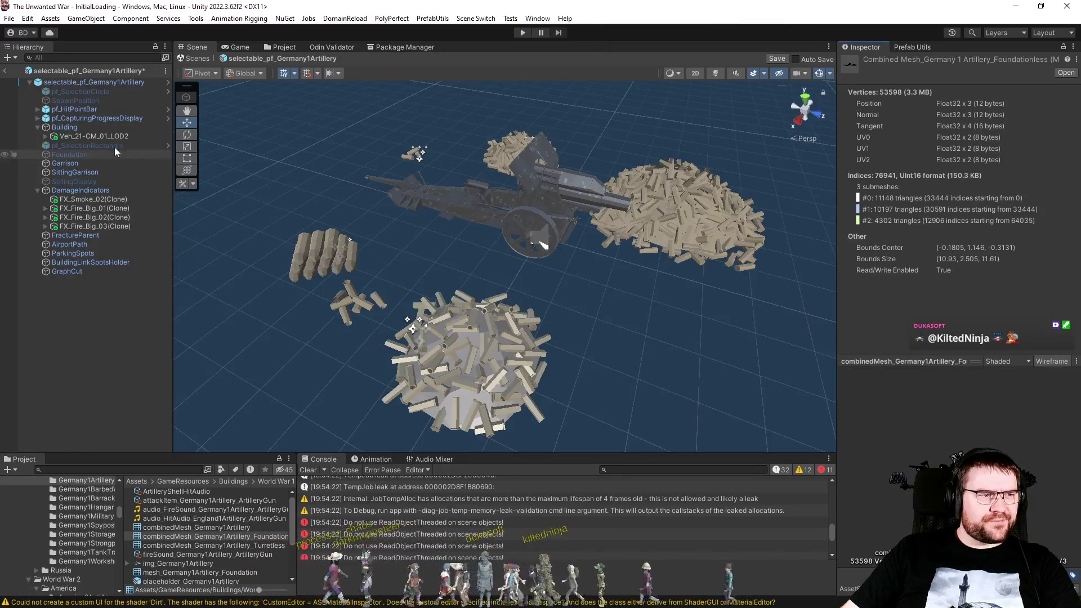
{"action": "left_click", "coordinate": [96, 127]}
{"action": "mouse_move", "coordinate": [245, 536]}
{"action": "left_mouse_down"}
{"action": "mouse_move", "coordinate": [563, 338]}
{"action": "mouse_move", "coordinate": [991, 161]}
{"action": "left_mouse_up"}
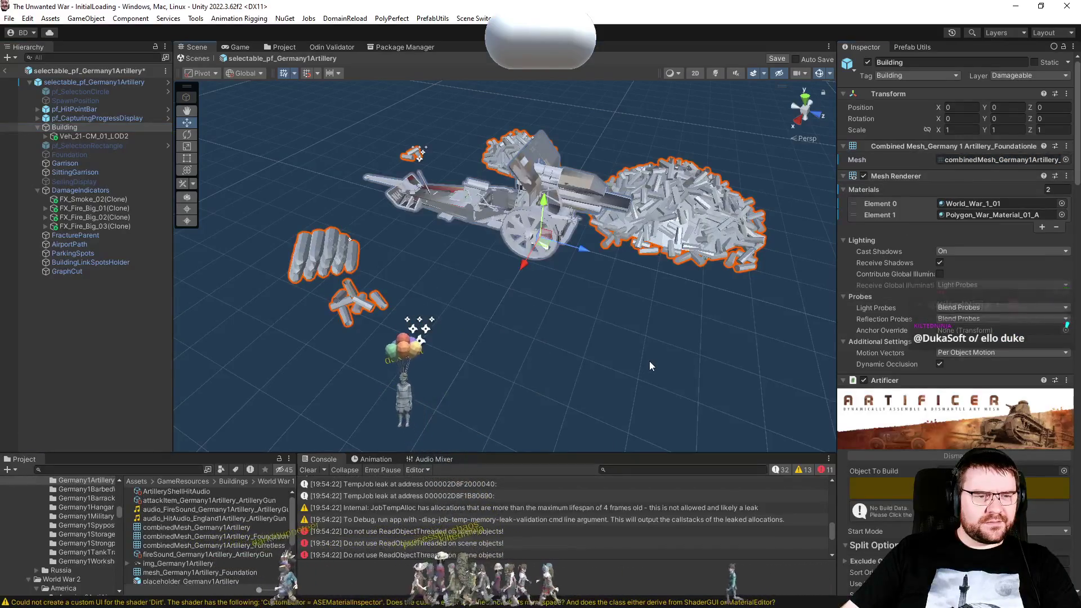
{"action": "left_click", "coordinate": [650, 360]}
Bring up RTSPlayerController.cs in Visual Studio, then select the first combined mesh asset in Unity.
{"action": "key", "text": "alt+Tab"}
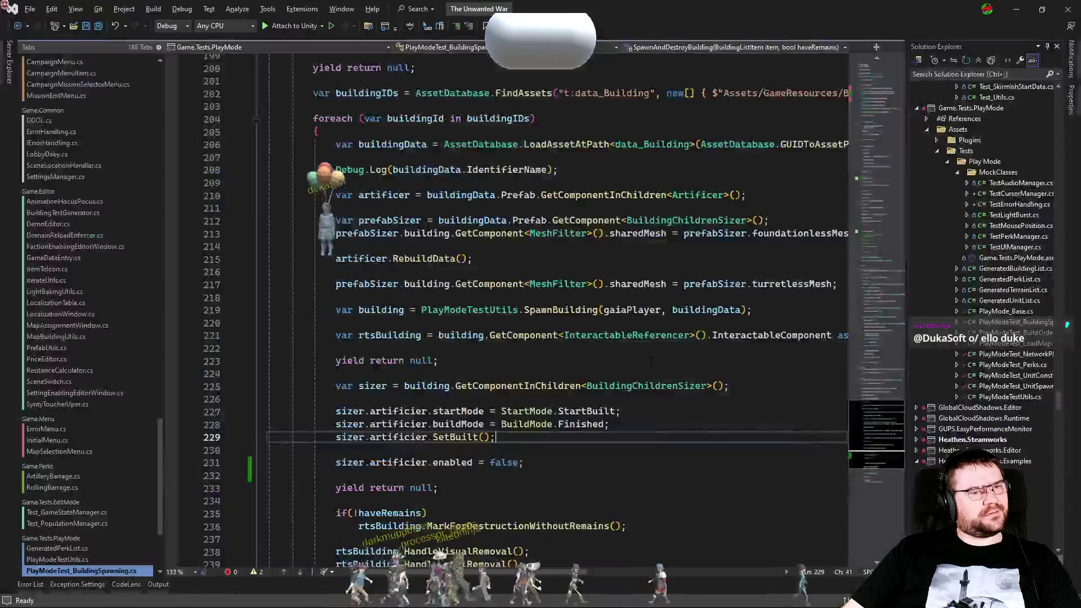
{"action": "key", "text": "ctrl+Tab"}
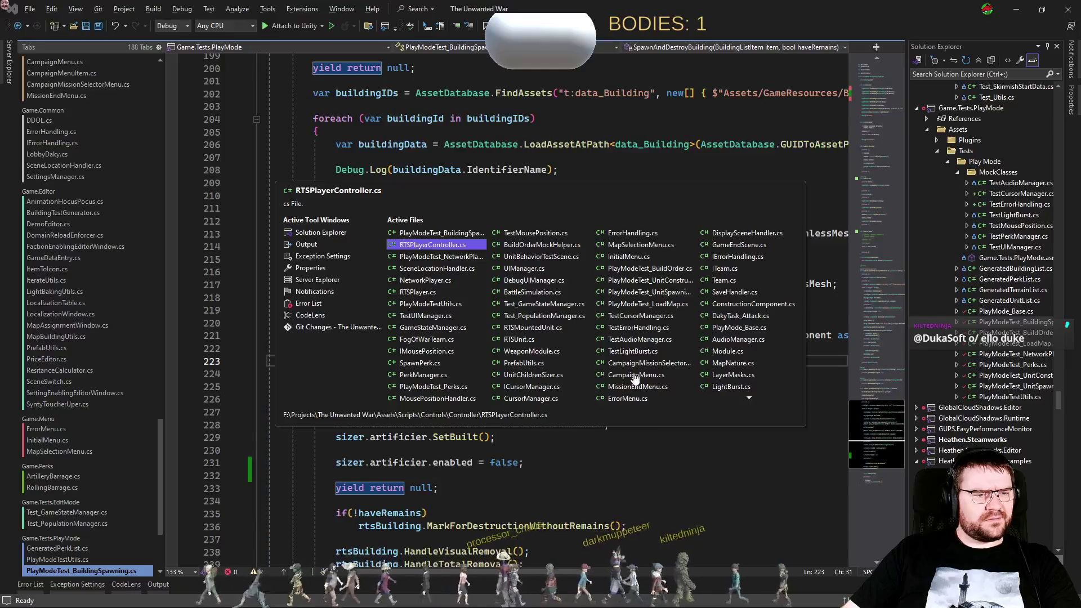
{"action": "key", "text": "alt+Tab"}
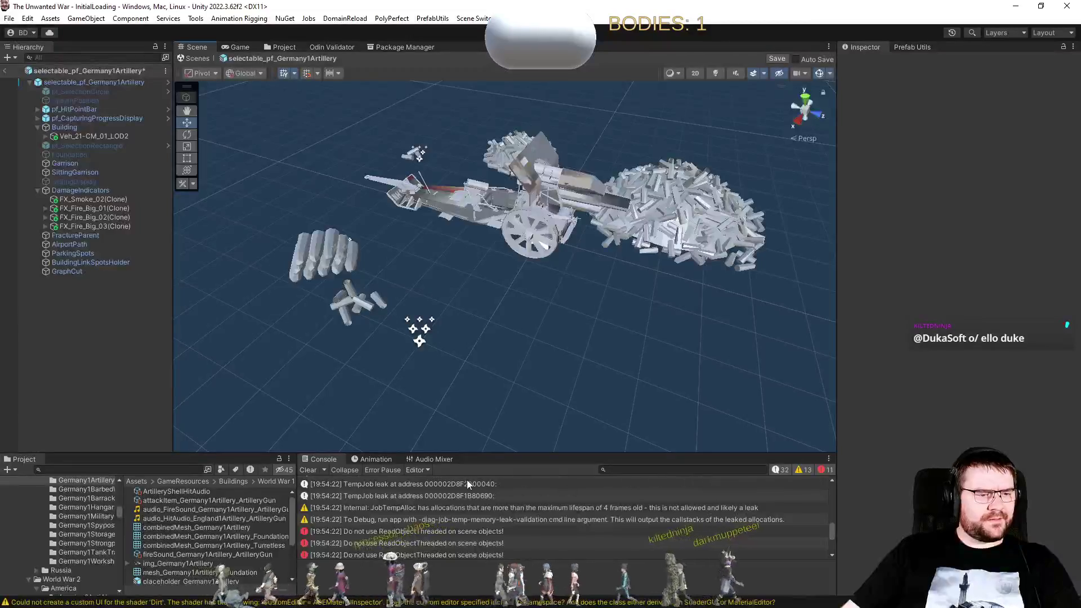
{"action": "left_click", "coordinate": [213, 528]}
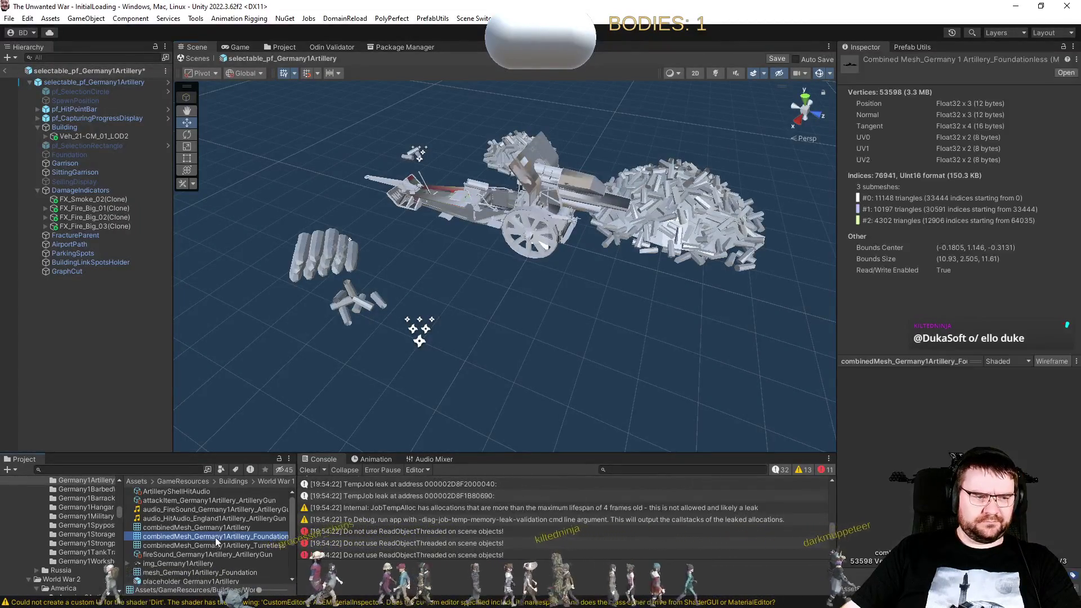
Delete the three combinedMesh assets and regenerate them with Prefab Utils > Combine Meshes And Set Sizes.
{"action": "left_click", "coordinate": [234, 546], "text": "shift"}
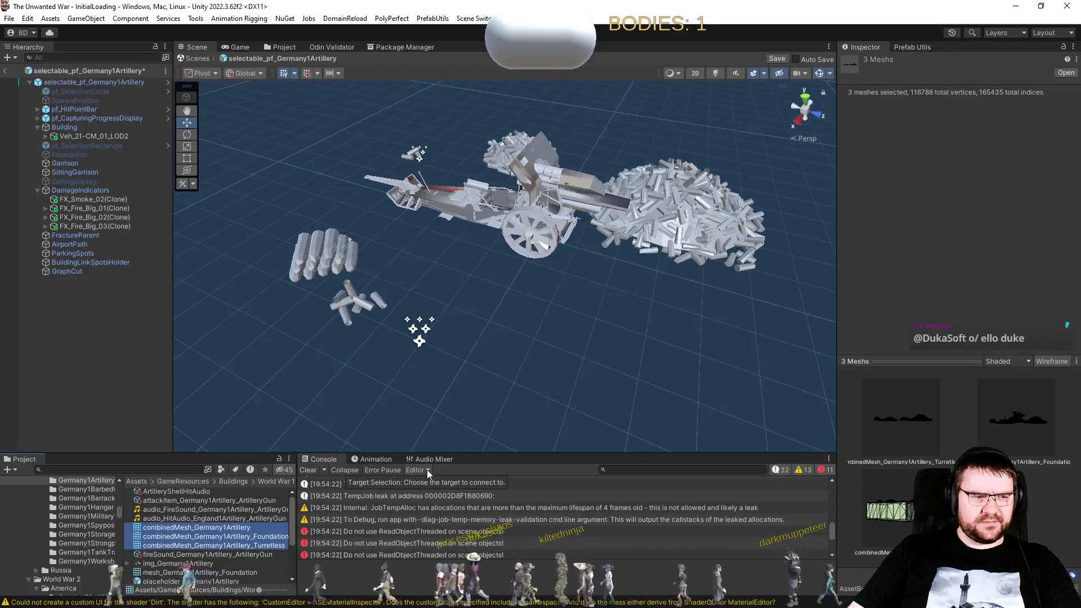
{"action": "key", "text": "ctrl+d"}
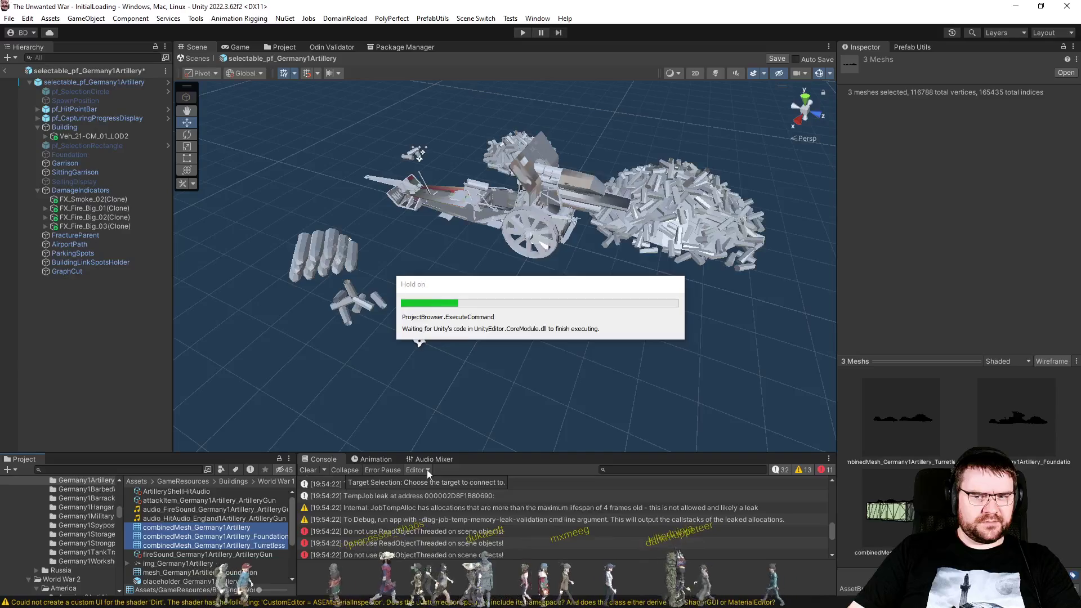
{"action": "key", "text": "Return"}
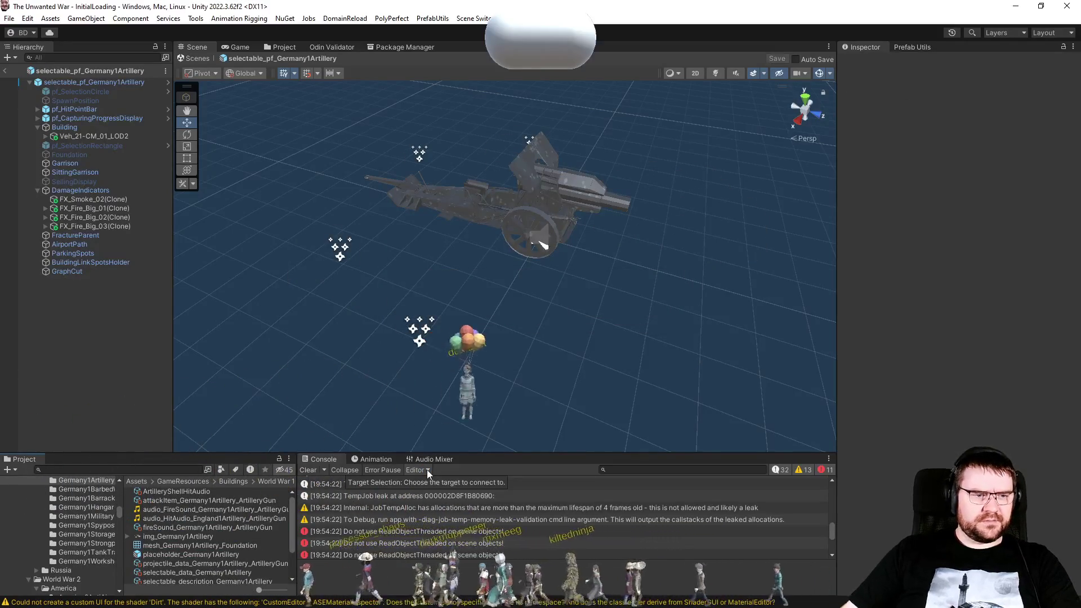
{"action": "left_click", "coordinate": [917, 48]}
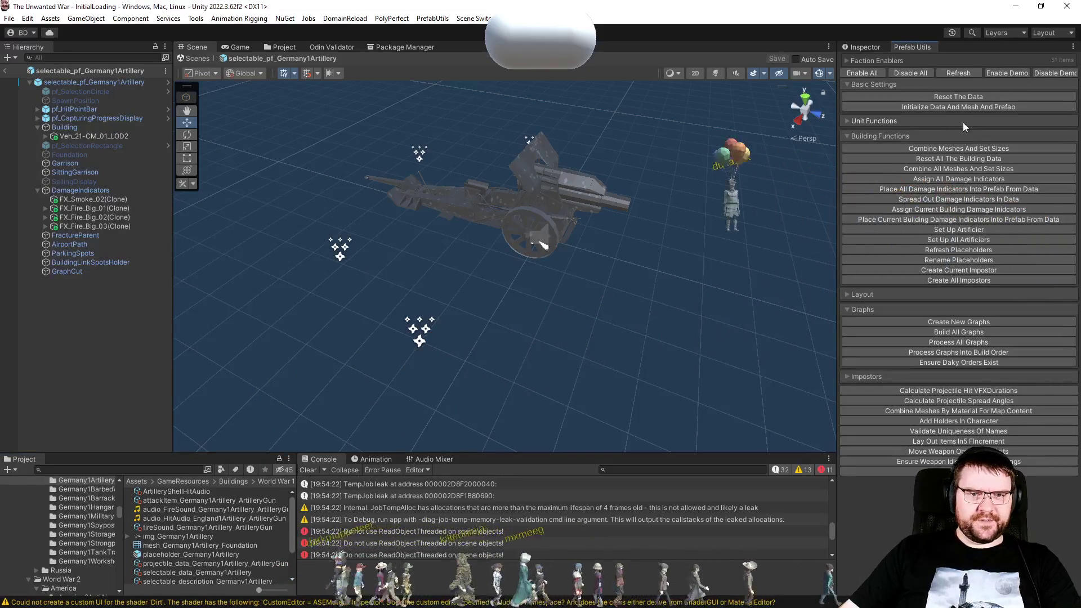
{"action": "left_click", "coordinate": [958, 148]}
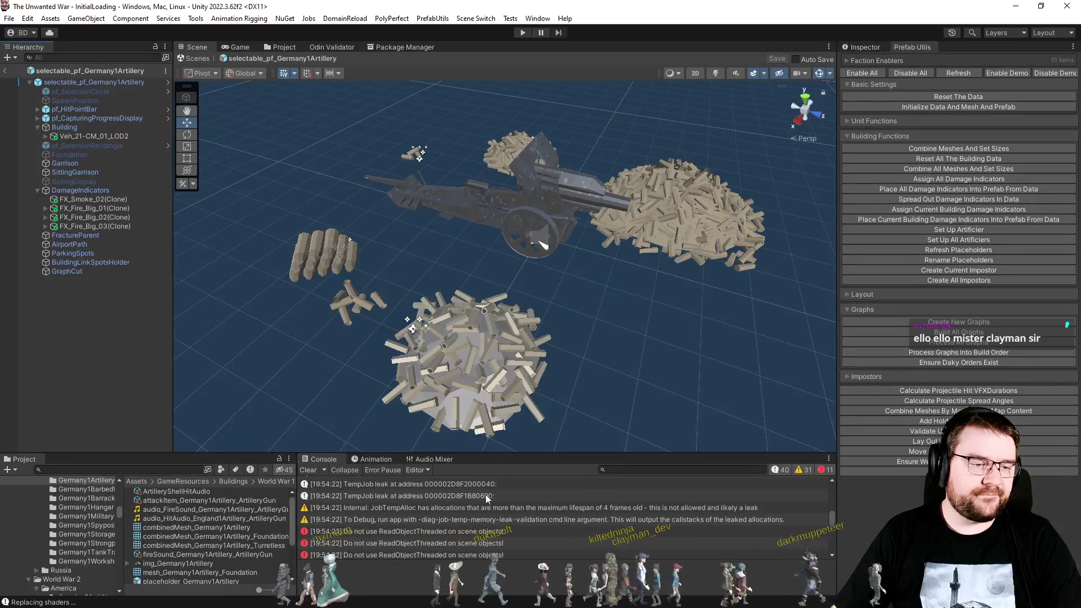
Assign the new Foundationless combined mesh to the Building's Mesh field.
{"action": "left_click", "coordinate": [262, 534]}
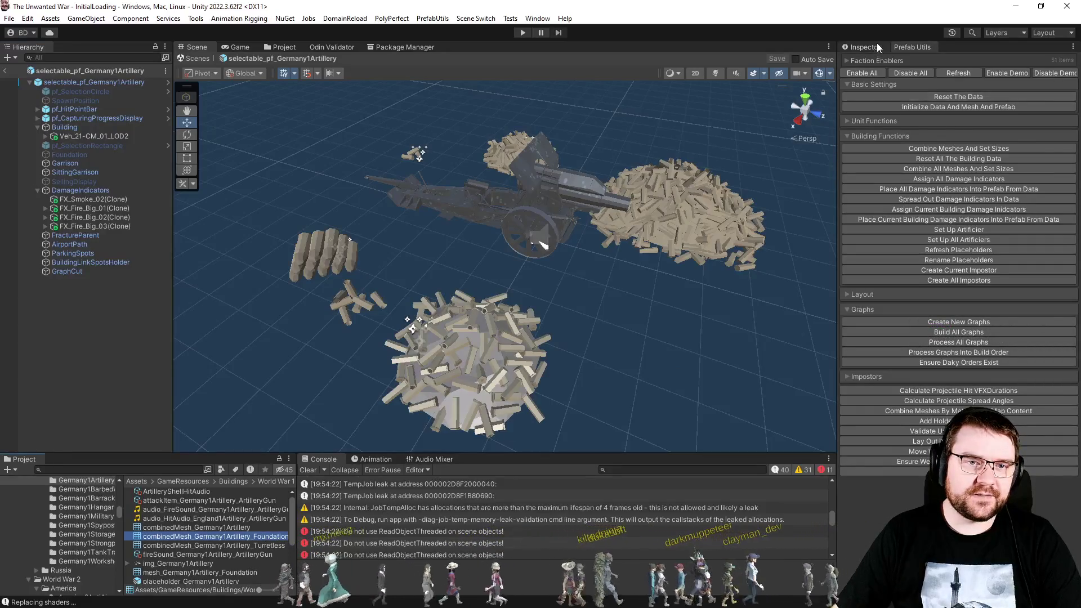
{"action": "left_click", "coordinate": [65, 127]}
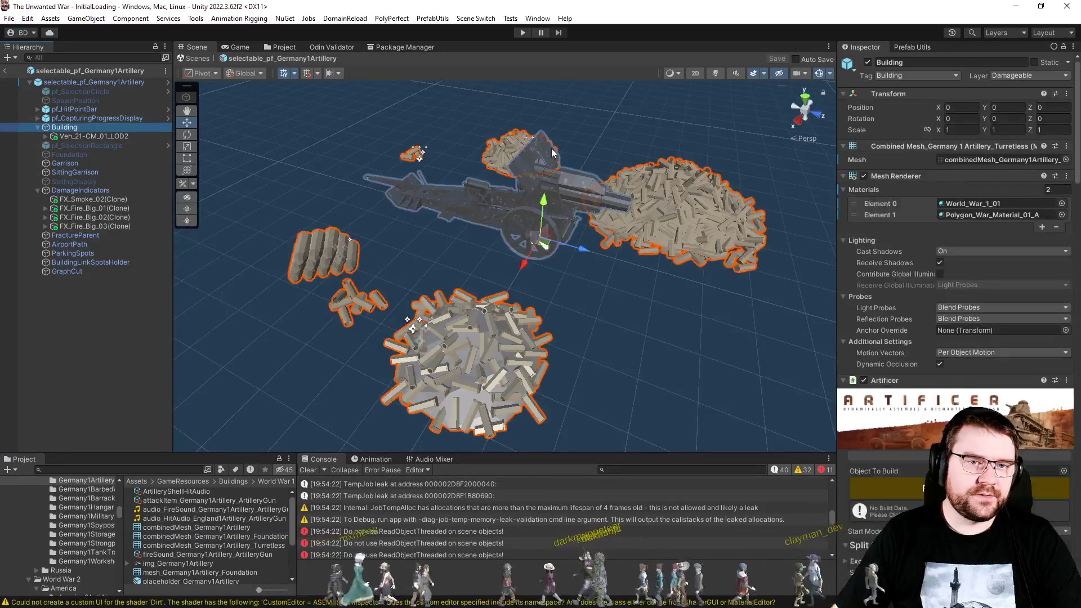
{"action": "scroll", "coordinate": [261, 534], "scroll_direction": "down", "scroll_amount": 1}
{"action": "mouse_move", "coordinate": [262, 528]}
{"action": "left_mouse_down"}
{"action": "mouse_move", "coordinate": [914, 163]}
{"action": "mouse_move", "coordinate": [923, 180]}
{"action": "mouse_move", "coordinate": [967, 160]}
{"action": "left_mouse_up"}
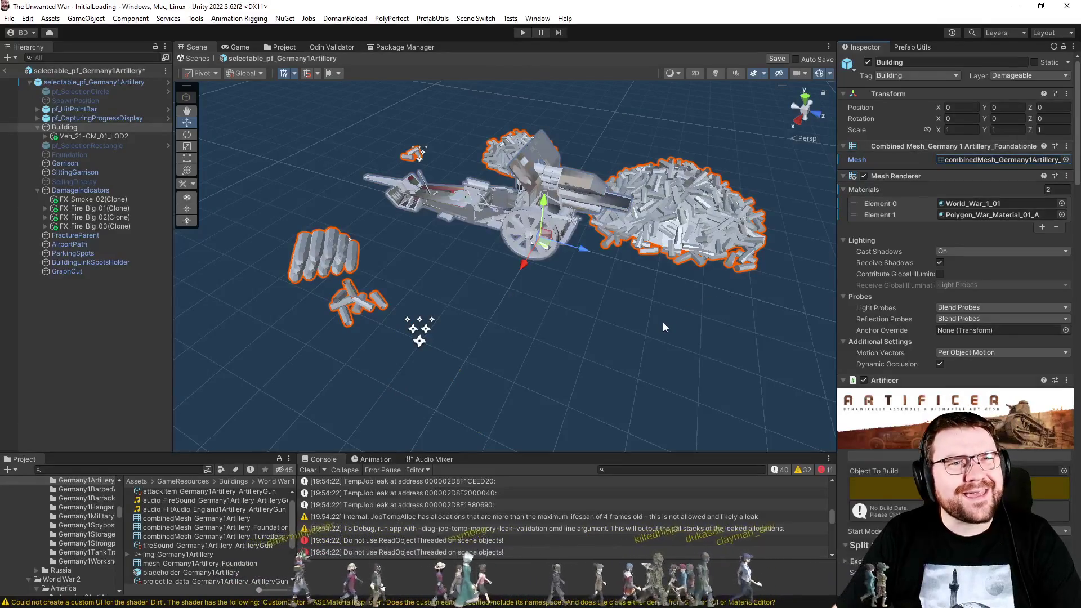
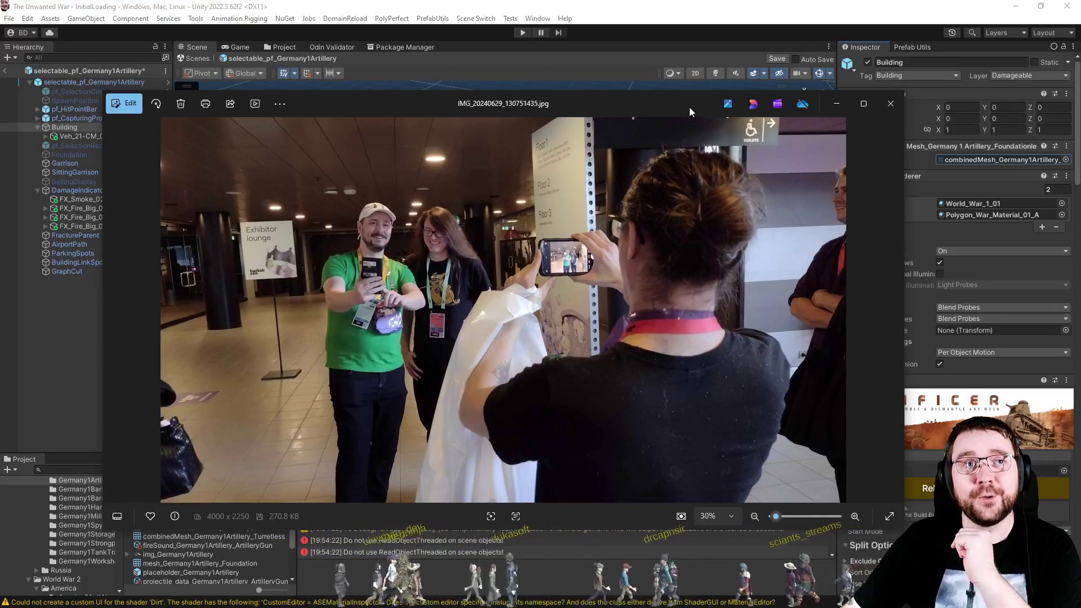
Close the conference photo and both pub photos, moving each new viewer into view first.
{"action": "left_click", "coordinate": [891, 105]}
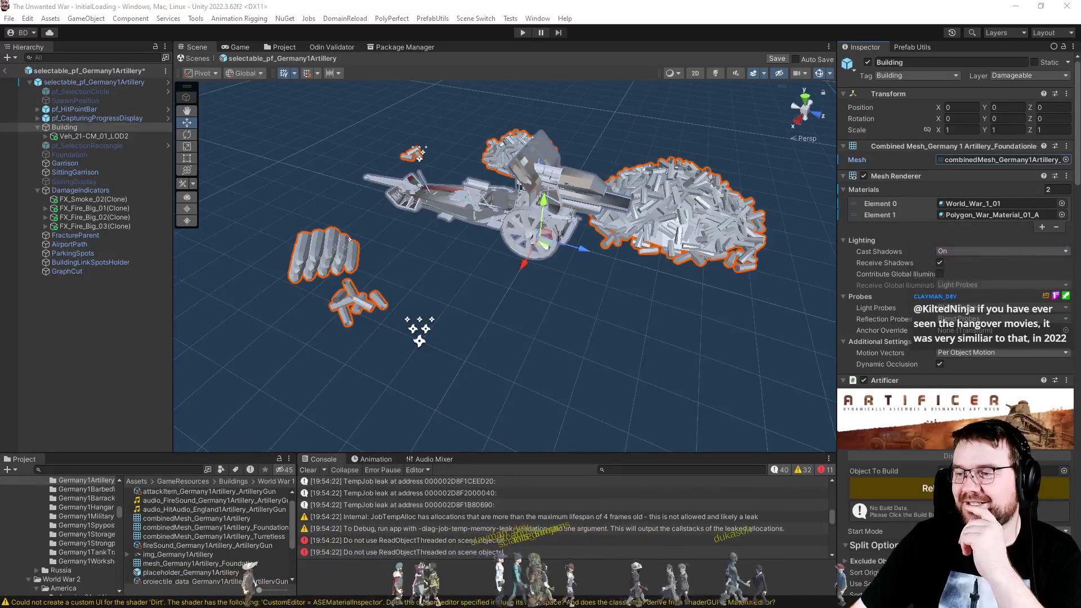
{"action": "mouse_move", "coordinate": [556, 115]}
{"action": "left_mouse_down"}
{"action": "mouse_move", "coordinate": [507, 90]}
{"action": "mouse_move", "coordinate": [485, 95]}
{"action": "mouse_move", "coordinate": [494, 96]}
{"action": "left_mouse_up"}
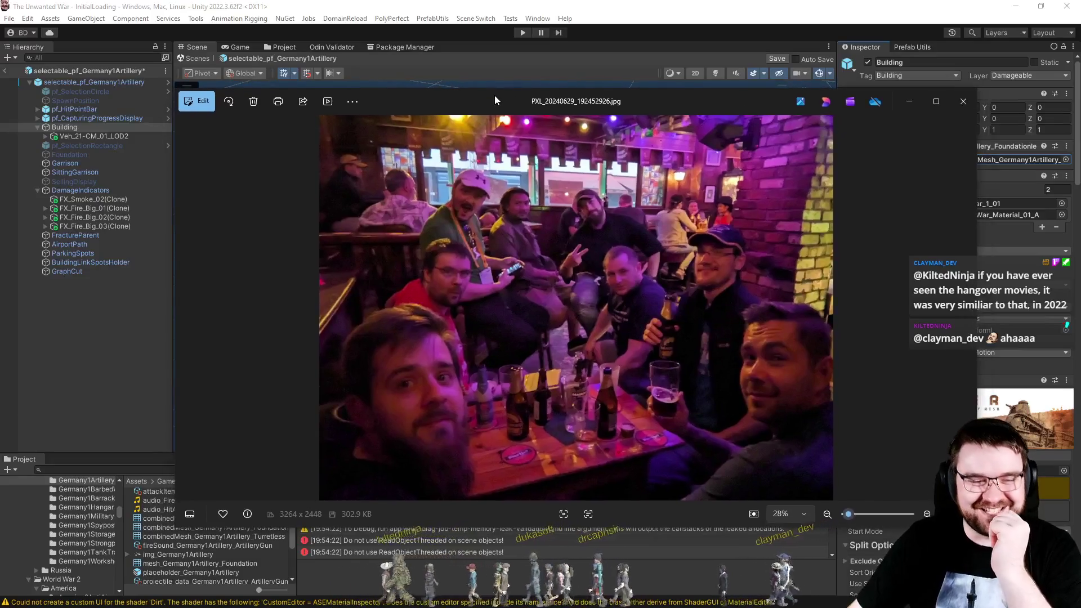
{"action": "left_click", "coordinate": [959, 100]}
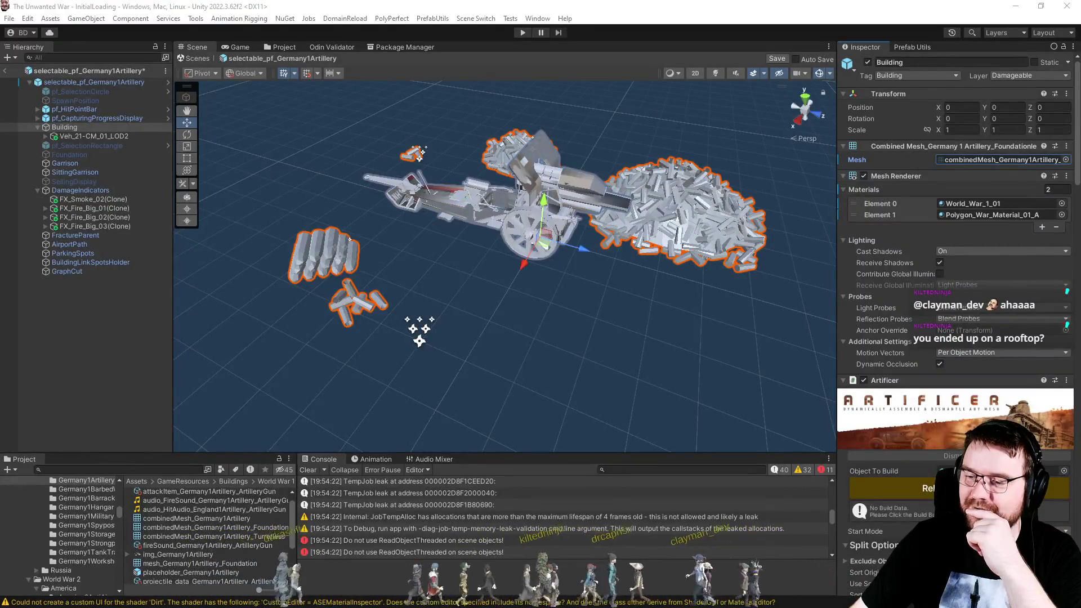
{"action": "mouse_move", "coordinate": [1080, 146]}
{"action": "left_mouse_down"}
{"action": "mouse_move", "coordinate": [697, 146]}
{"action": "mouse_move", "coordinate": [345, 93]}
{"action": "mouse_move", "coordinate": [433, 92]}
{"action": "left_mouse_up"}
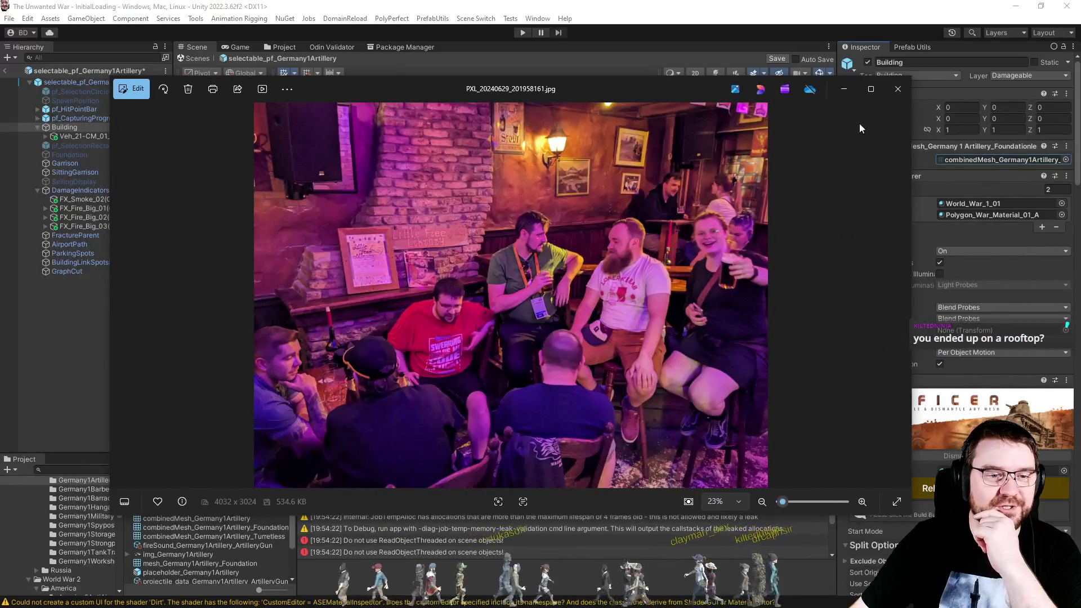
{"action": "left_click", "coordinate": [897, 92]}
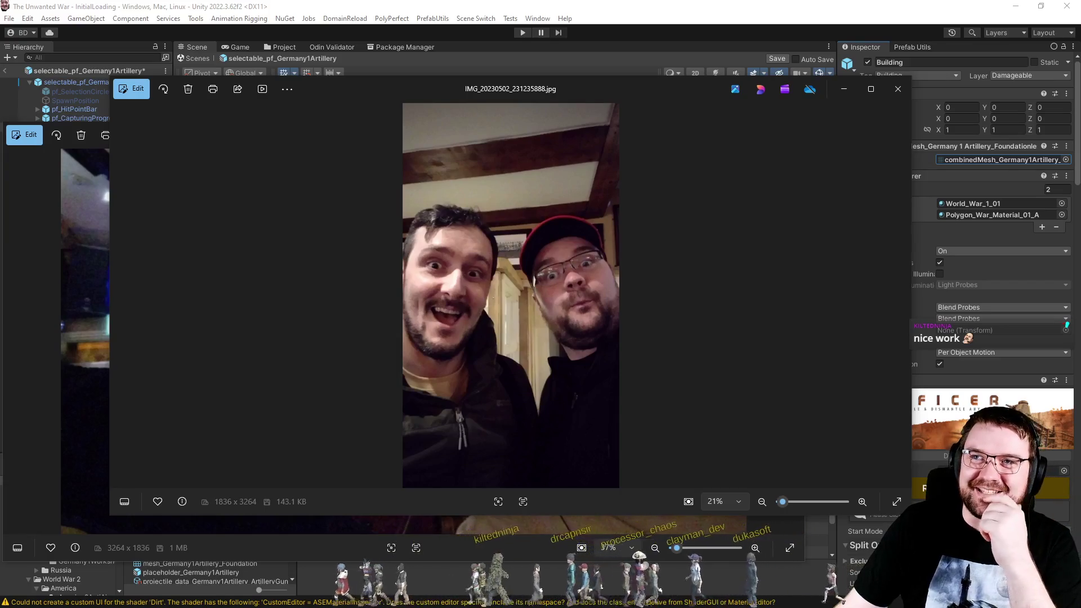
Open the next photo from that evening, 20230502_231302.jpg.
{"action": "key", "text": "Return"}
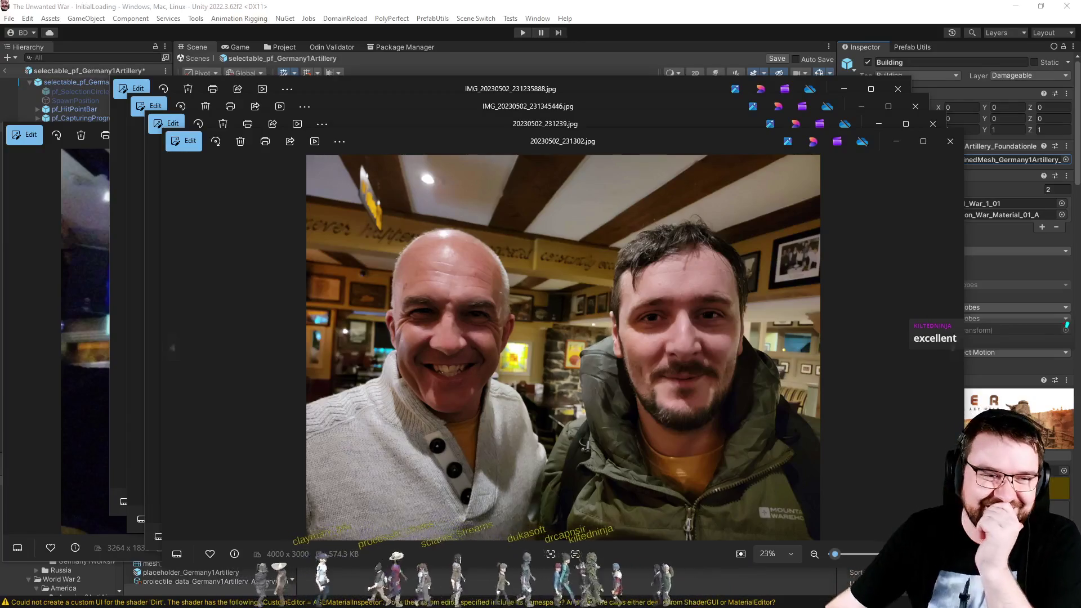
Spread the photo viewers side by side, with 20230502_231239.jpg left and 20230502_231302.jpg right.
{"action": "left_click_drag", "start_coordinate": [608, 141], "coordinate": [867, 104]}
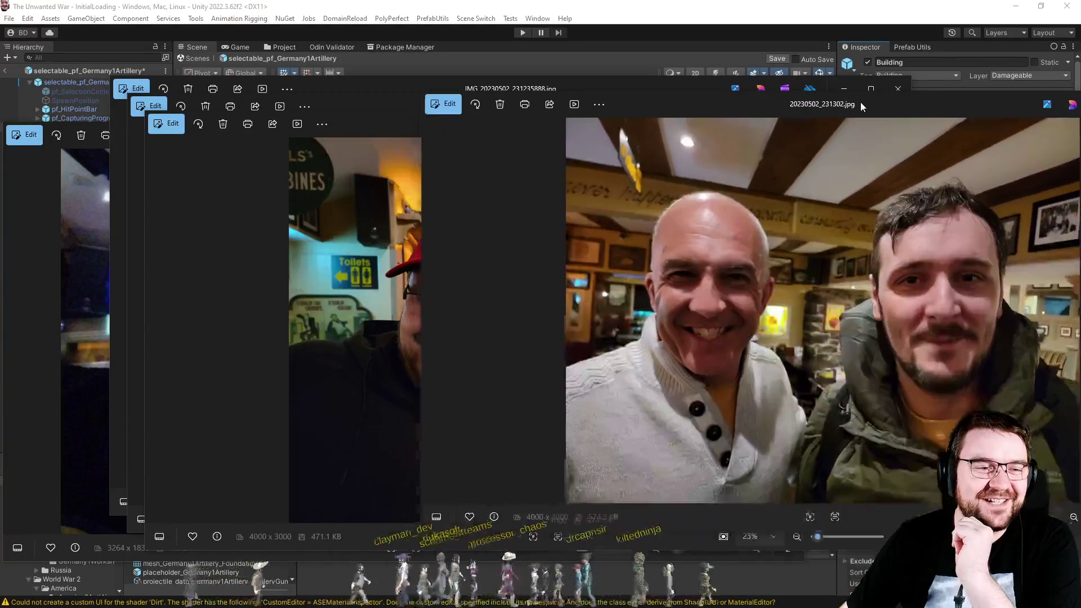
{"action": "left_click_drag", "start_coordinate": [563, 124], "coordinate": [270, 99]}
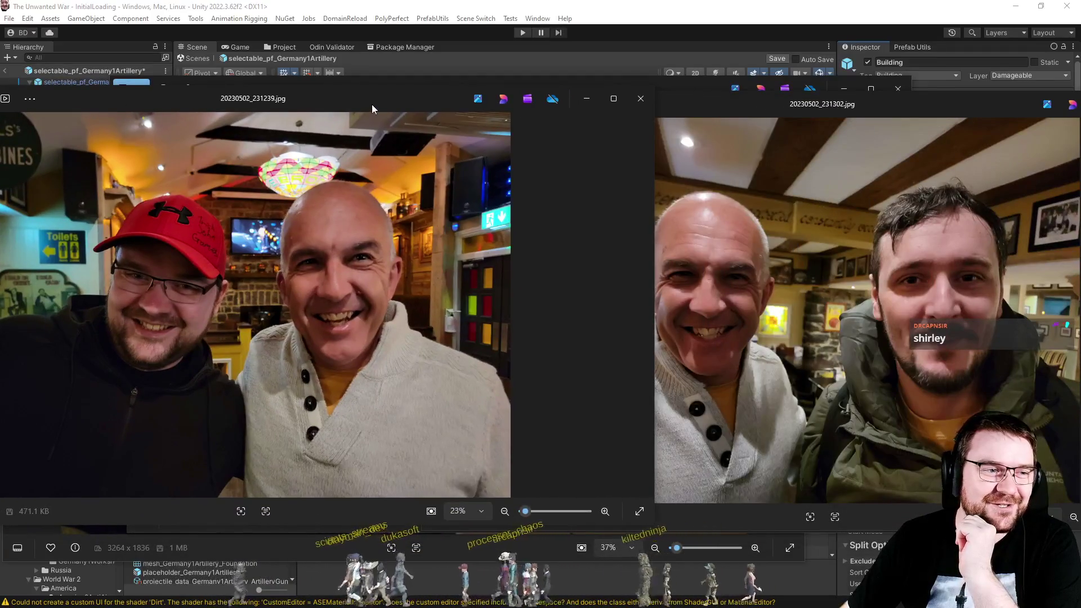
{"action": "left_click_drag", "start_coordinate": [372, 106], "coordinate": [296, 106]}
{"action": "left_click_drag", "start_coordinate": [651, 111], "coordinate": [699, 103]}
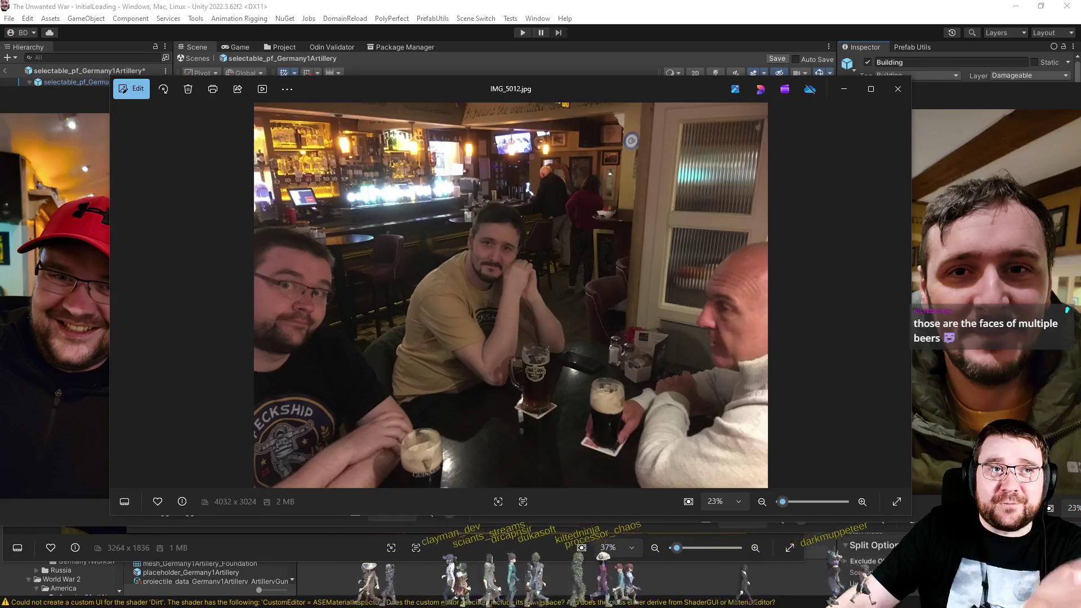
Open IMG_4990.jpg and bring the 20230502_231239.jpg red-cap photo to the front.
{"action": "key", "text": "Return"}
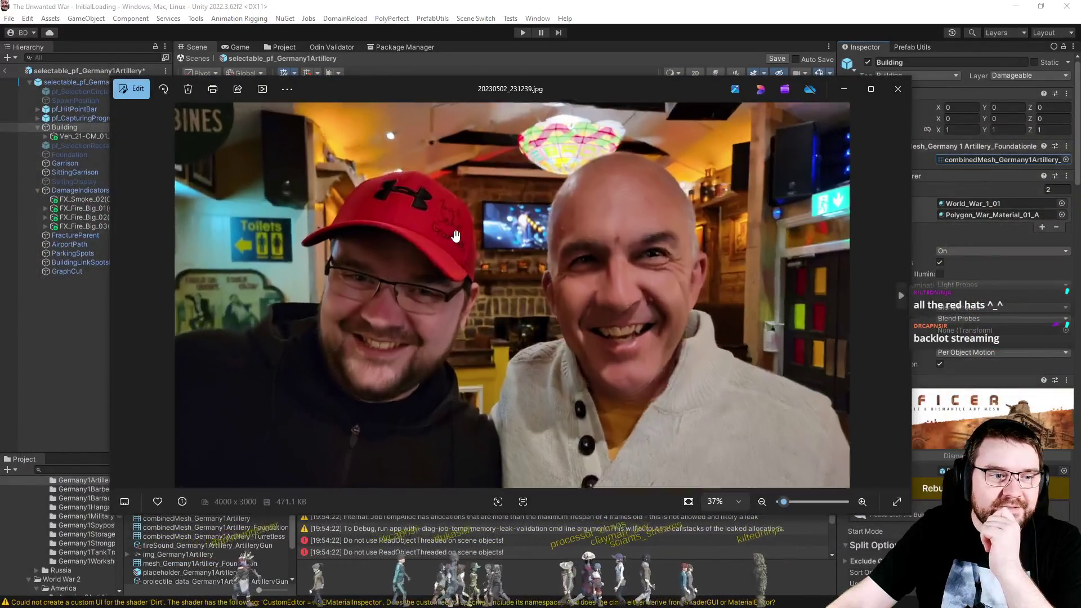
{"action": "scroll", "coordinate": [352, 205], "scroll_direction": "up", "scroll_amount": 5}
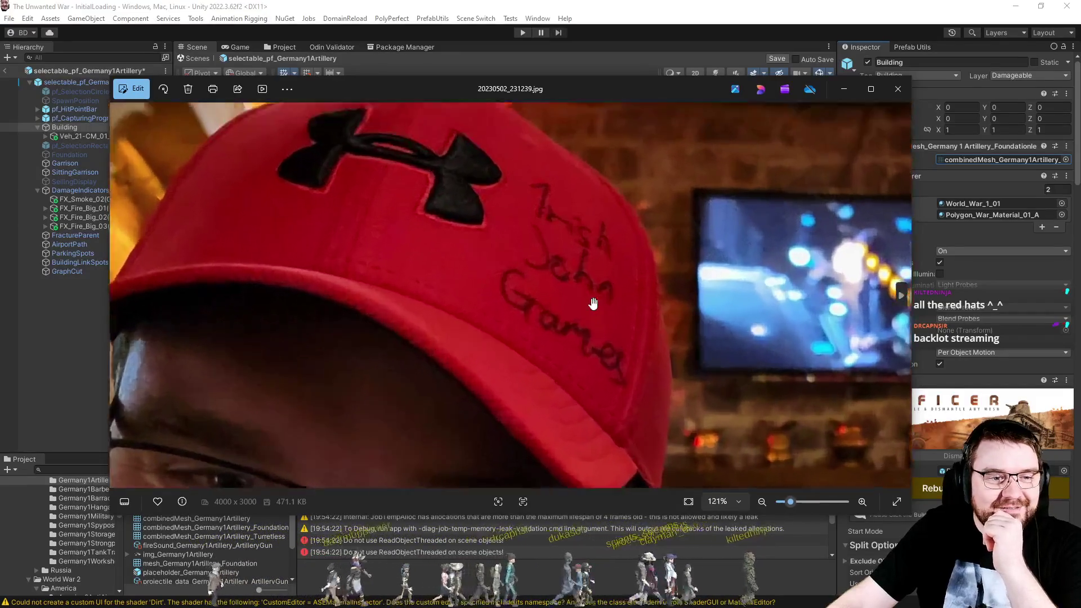
Zoom and pan to read the writing on the red cap, then close that photo.
{"action": "left_click_drag", "start_coordinate": [638, 301], "coordinate": [656, 278]}
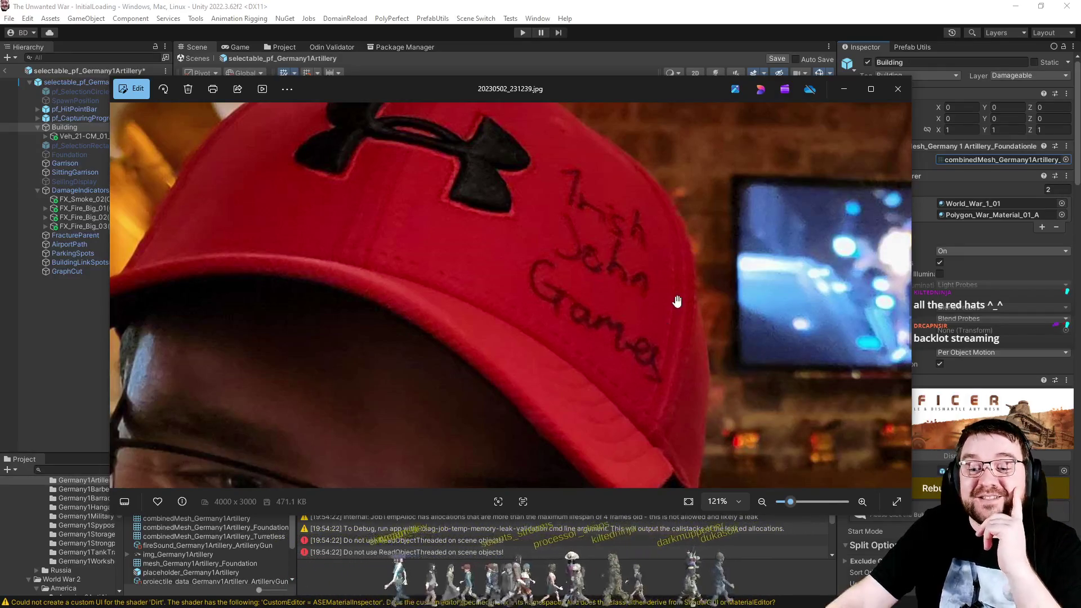
{"action": "scroll", "coordinate": [678, 237], "scroll_direction": "down", "scroll_amount": 5}
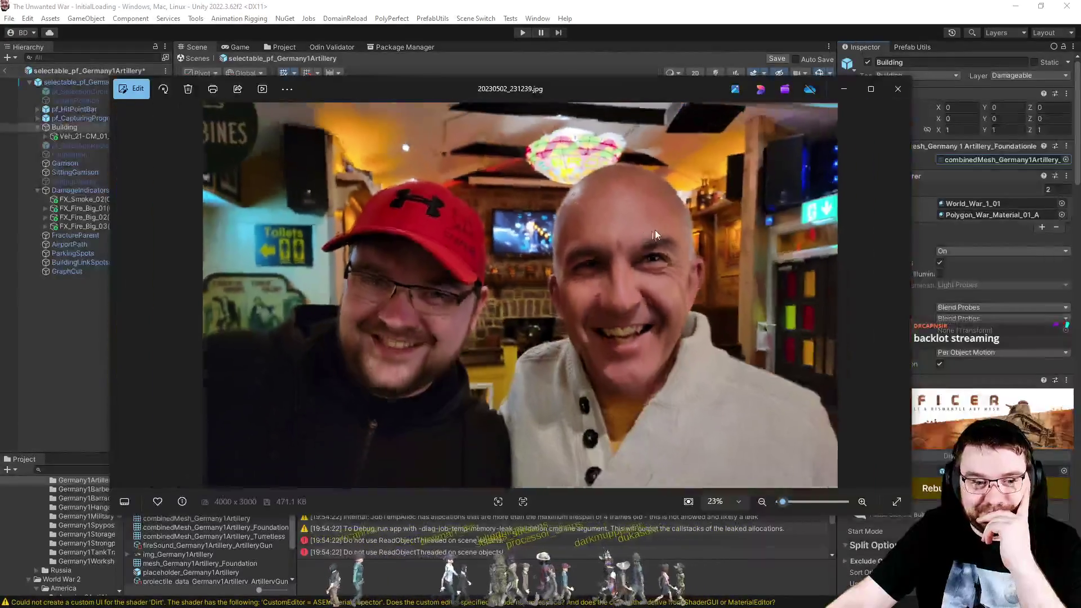
{"action": "left_click", "coordinate": [896, 90]}
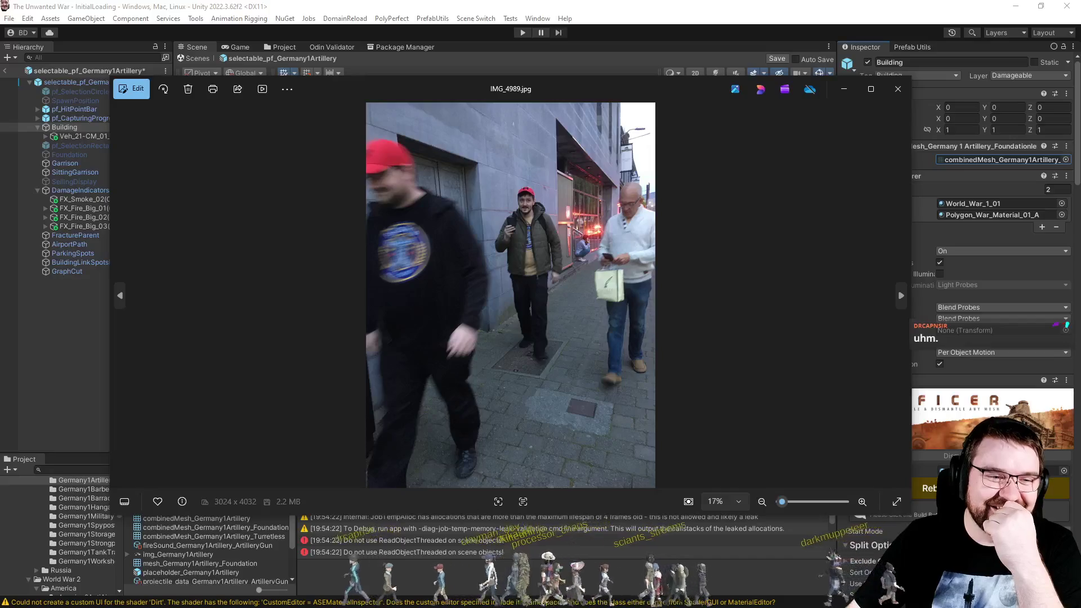
{"action": "scroll", "coordinate": [587, 207], "scroll_direction": "up", "scroll_amount": 5}
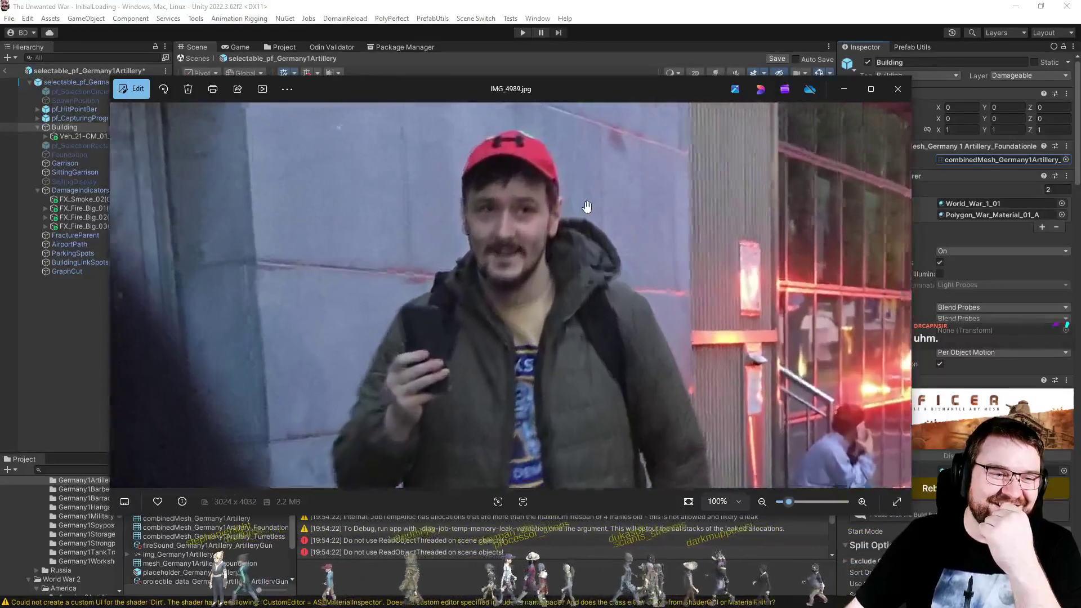
Zoom in and out on IMG_4989.jpg, close the last viewer, and deselect everything in the Scene.
{"action": "scroll", "coordinate": [704, 297], "scroll_direction": "up", "scroll_amount": 2}
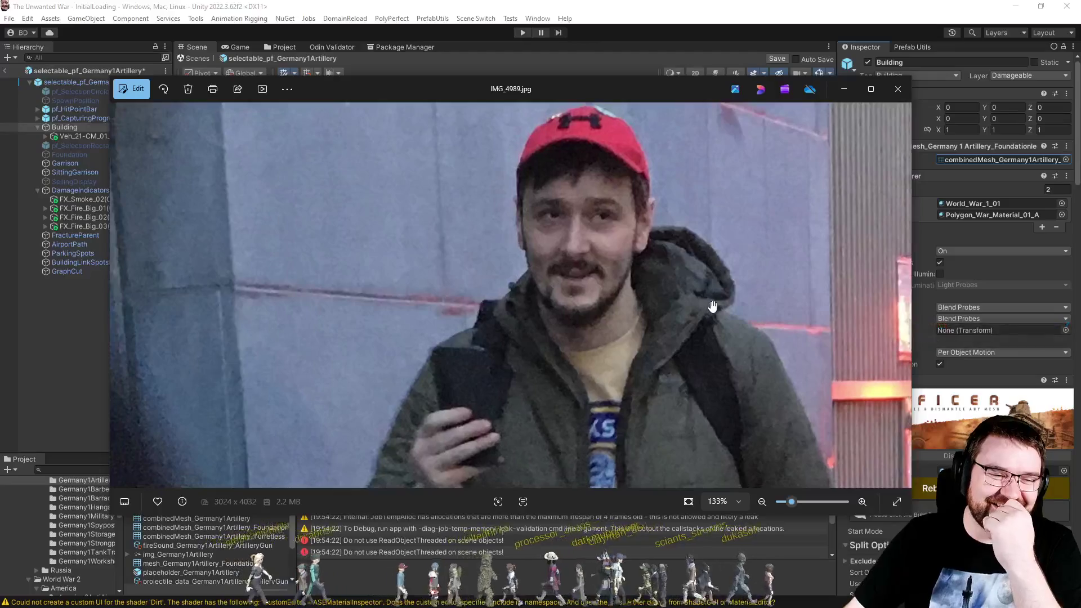
{"action": "scroll", "coordinate": [712, 306], "scroll_direction": "down", "scroll_amount": 1}
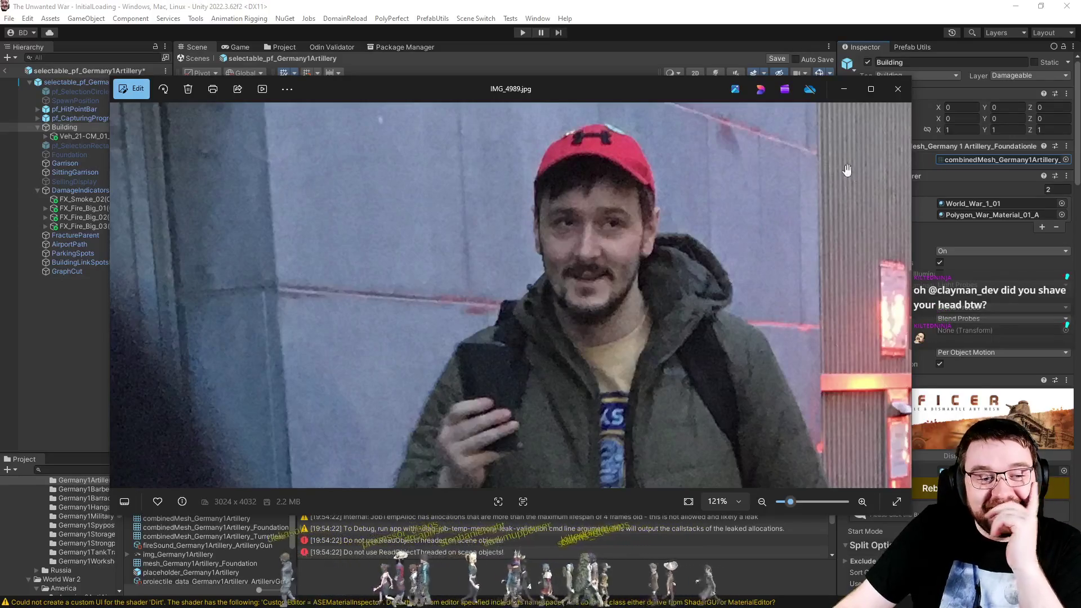
{"action": "left_click", "coordinate": [898, 89]}
{"action": "left_click", "coordinate": [625, 309]}
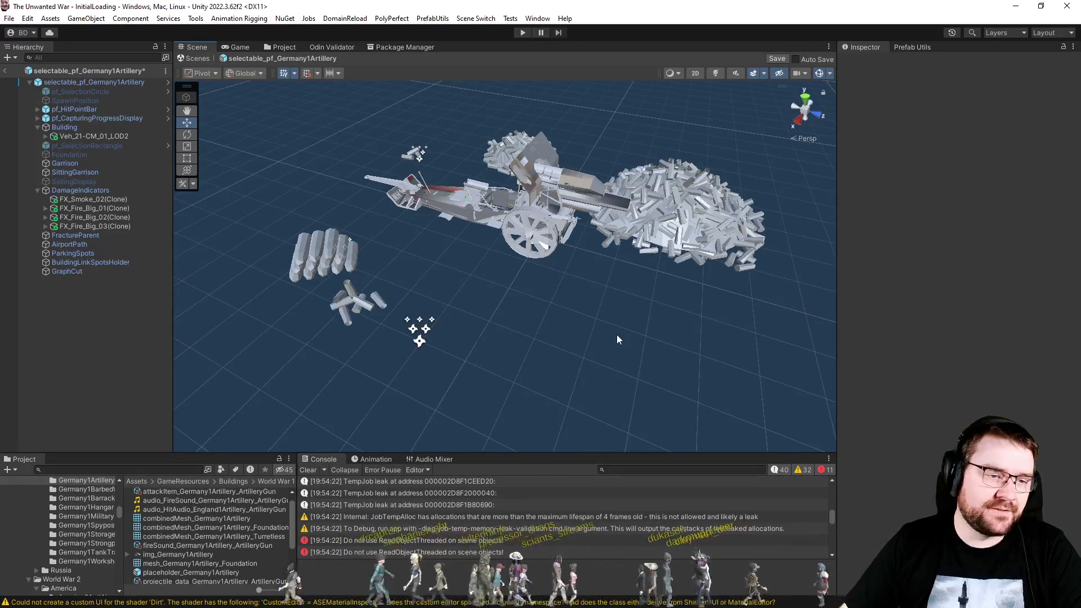
Save the artillery prefab, clear the Console log, and select the Building object.
{"action": "key", "text": "ctrl+s"}
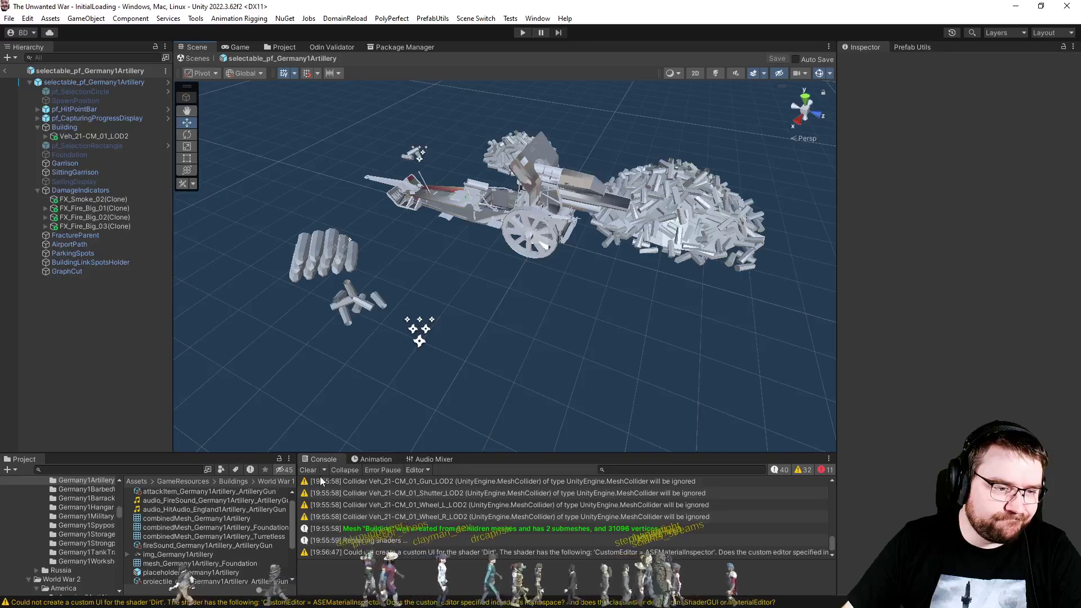
{"action": "left_click", "coordinate": [308, 470]}
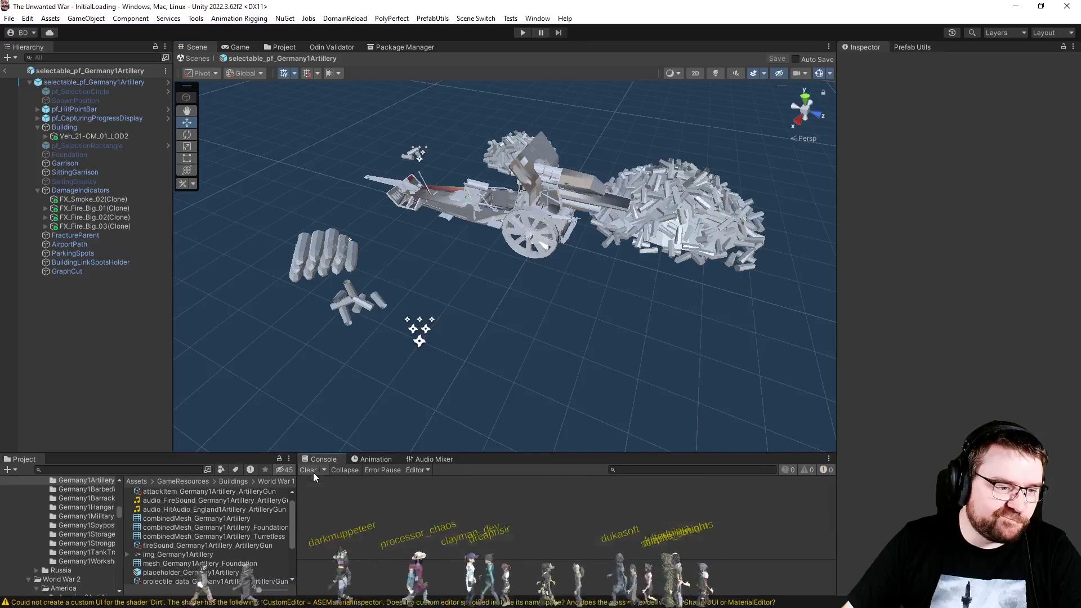
{"action": "left_click", "coordinate": [64, 127]}
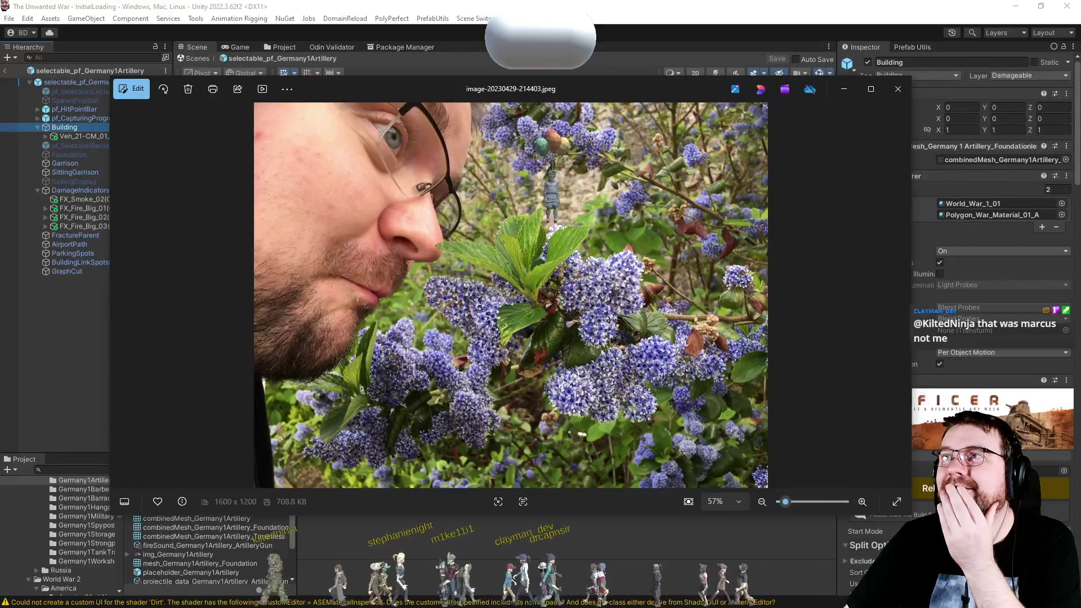
Close the blue-flower photo image-20230429-214403.jpeg to return to the editor.
{"action": "left_click", "coordinate": [898, 89]}
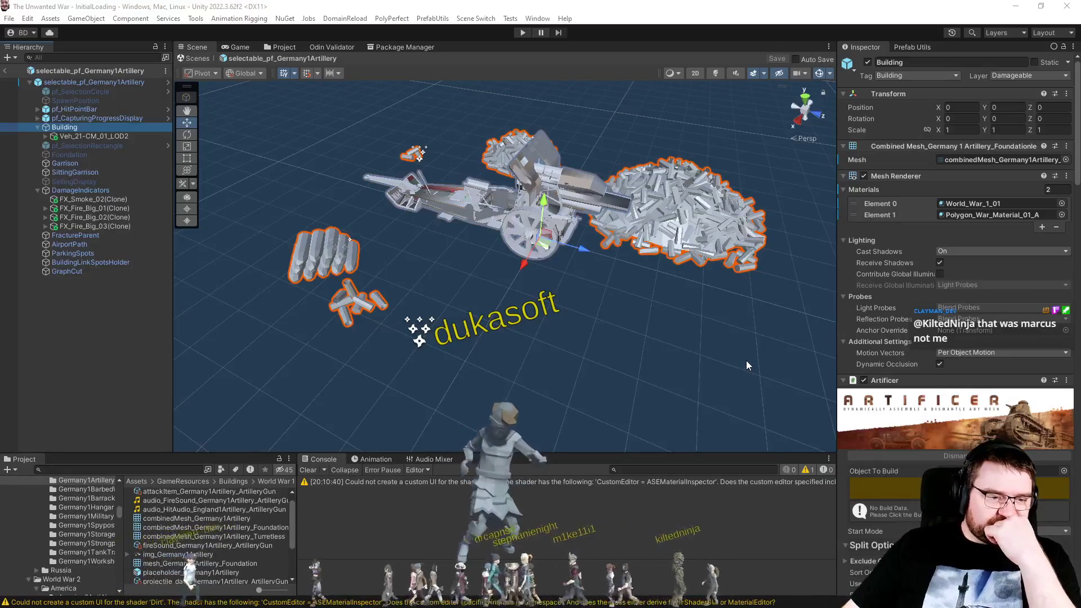
{"action": "left_click", "coordinate": [607, 481]}
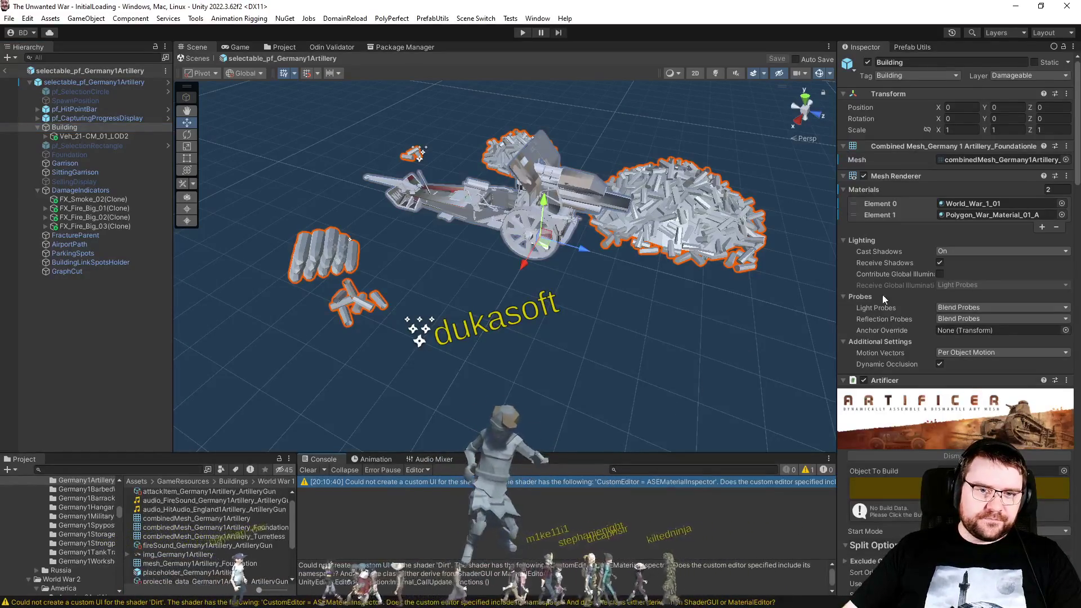
{"action": "left_click", "coordinate": [1021, 217]}
{"action": "left_click", "coordinate": [1026, 200]}
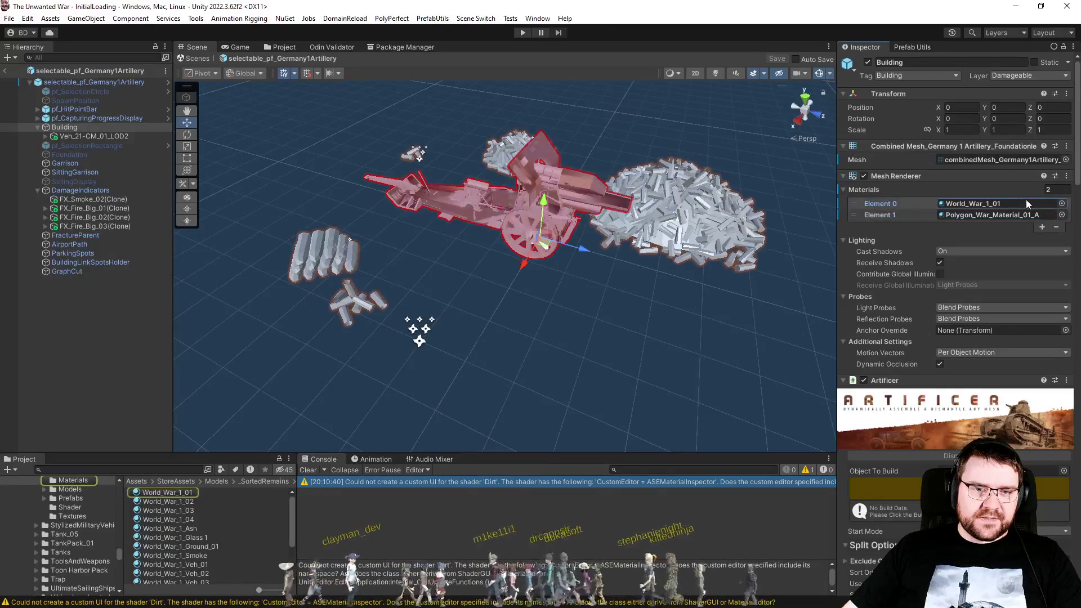
{"action": "left_click", "coordinate": [1014, 204]}
{"action": "left_click", "coordinate": [1014, 216]}
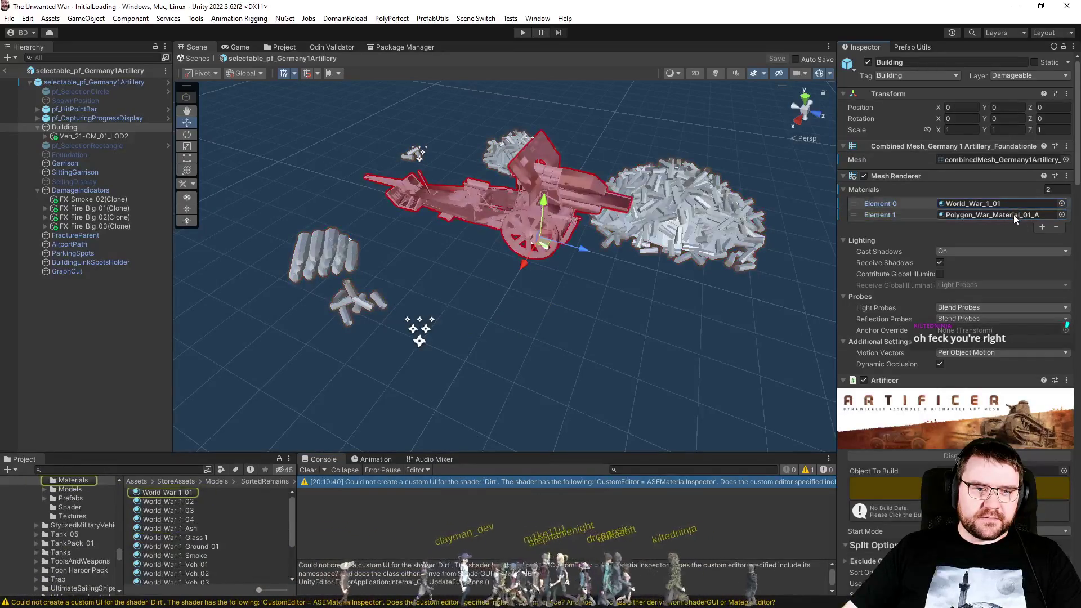
{"action": "left_click", "coordinate": [1012, 215]}
{"action": "left_click", "coordinate": [1013, 215]}
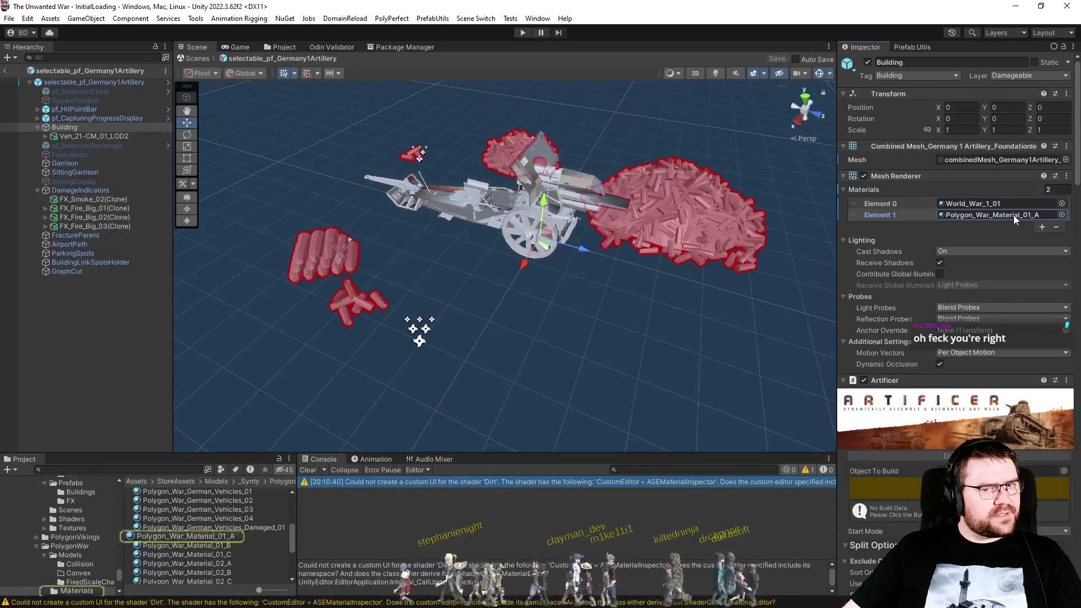
{"action": "left_click", "coordinate": [1014, 215]}
{"action": "left_click", "coordinate": [1015, 215]}
{"action": "left_click", "coordinate": [1014, 215]}
{"action": "left_click", "coordinate": [1015, 215]}
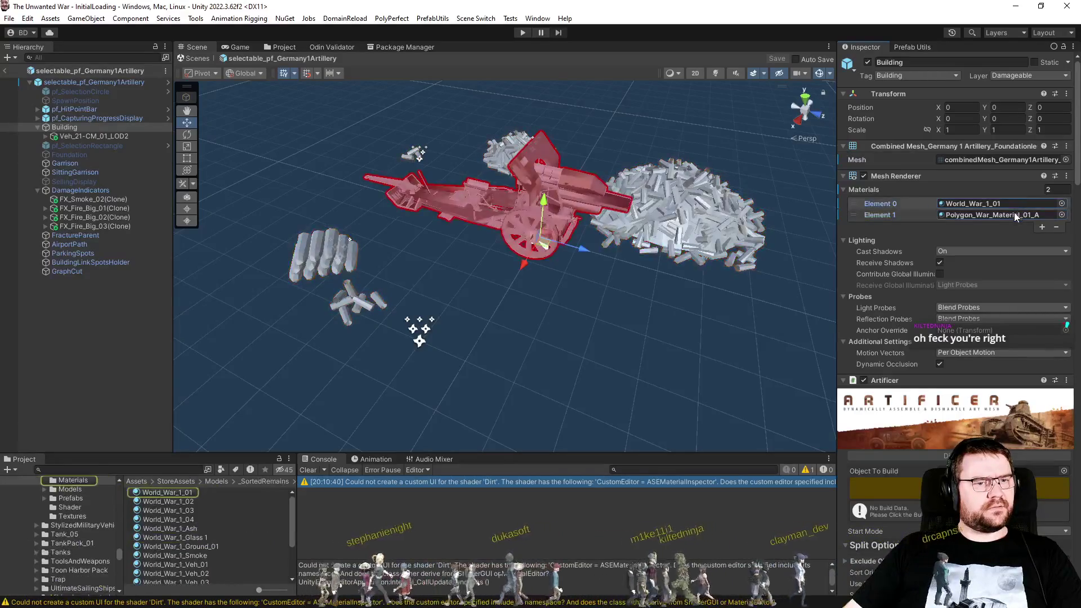
{"action": "left_click", "coordinate": [1011, 206]}
{"action": "left_click", "coordinate": [1010, 214]}
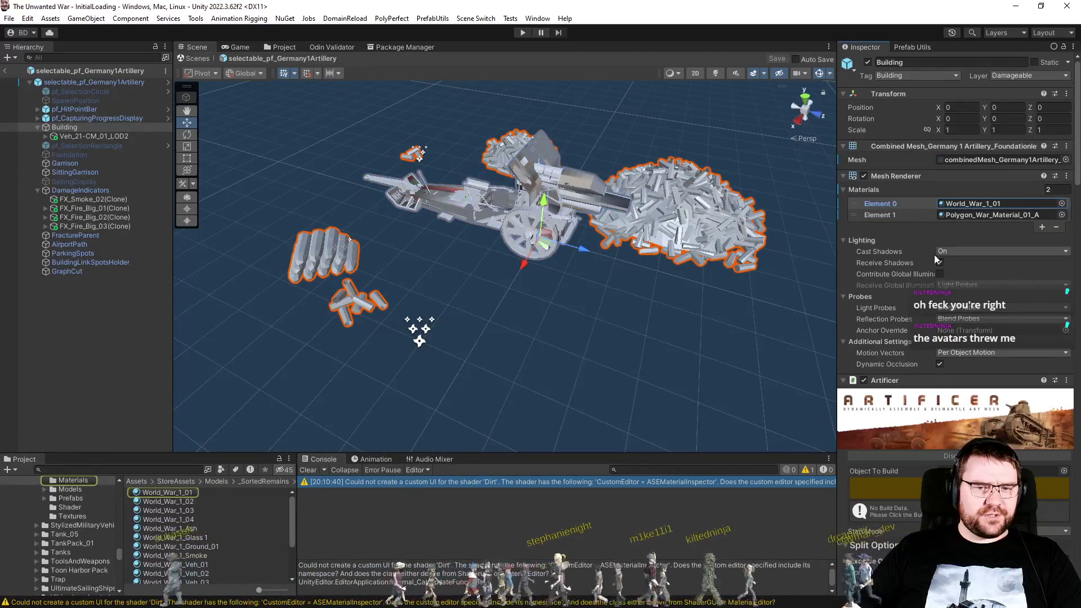
{"action": "left_click", "coordinate": [979, 160]}
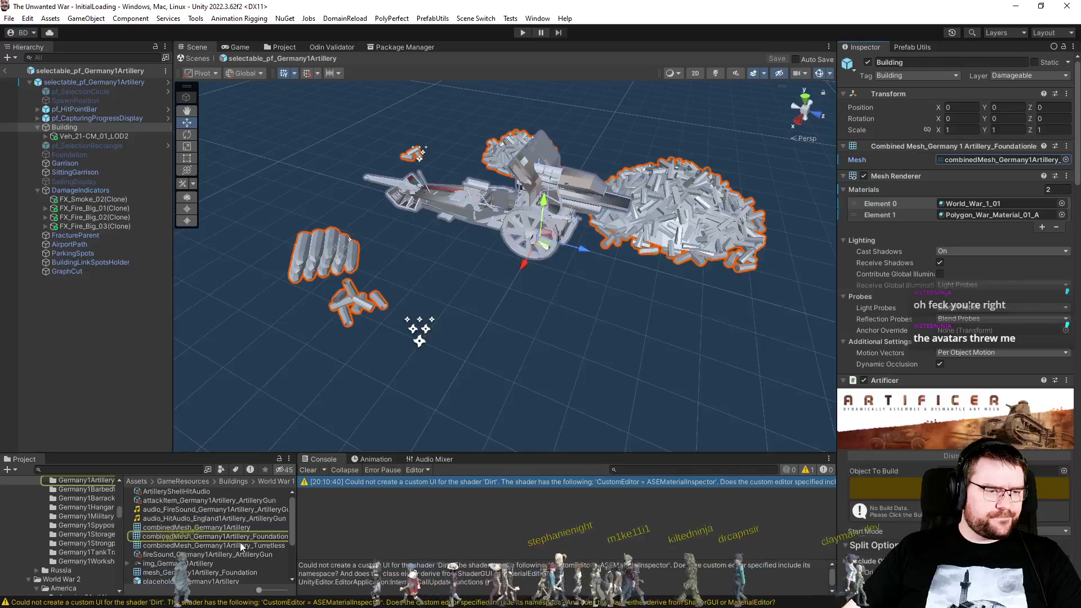
{"action": "left_click_drag", "start_coordinate": [397, 462], "coordinate": [1002, 160]}
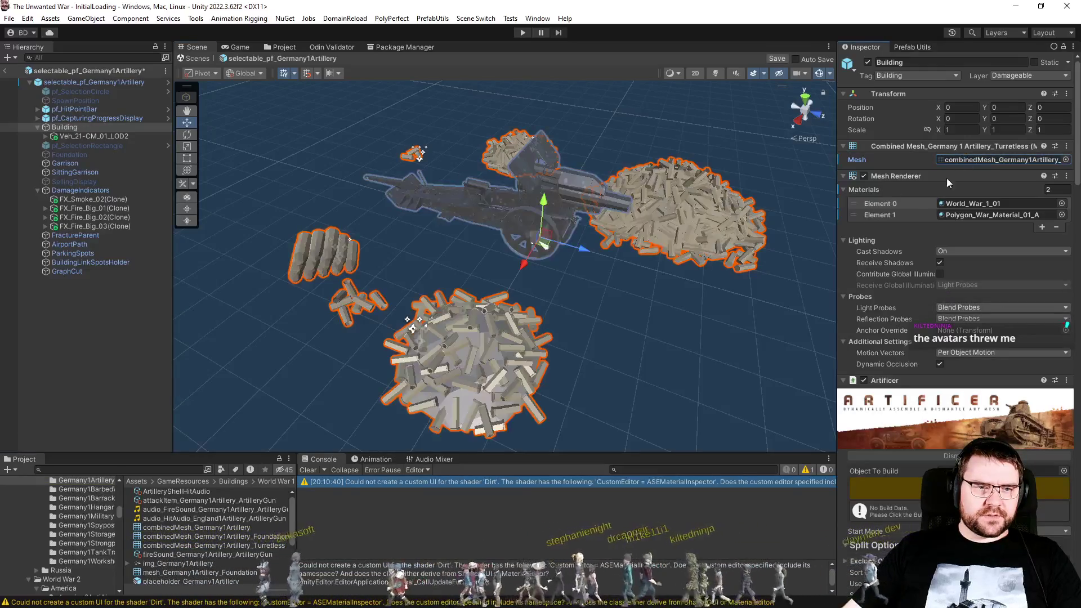
Compare the parts covered by World_War_1_01 and Polygon_War_Material_01_A, and locate the Turretless mesh asset.
{"action": "left_click", "coordinate": [979, 203]}
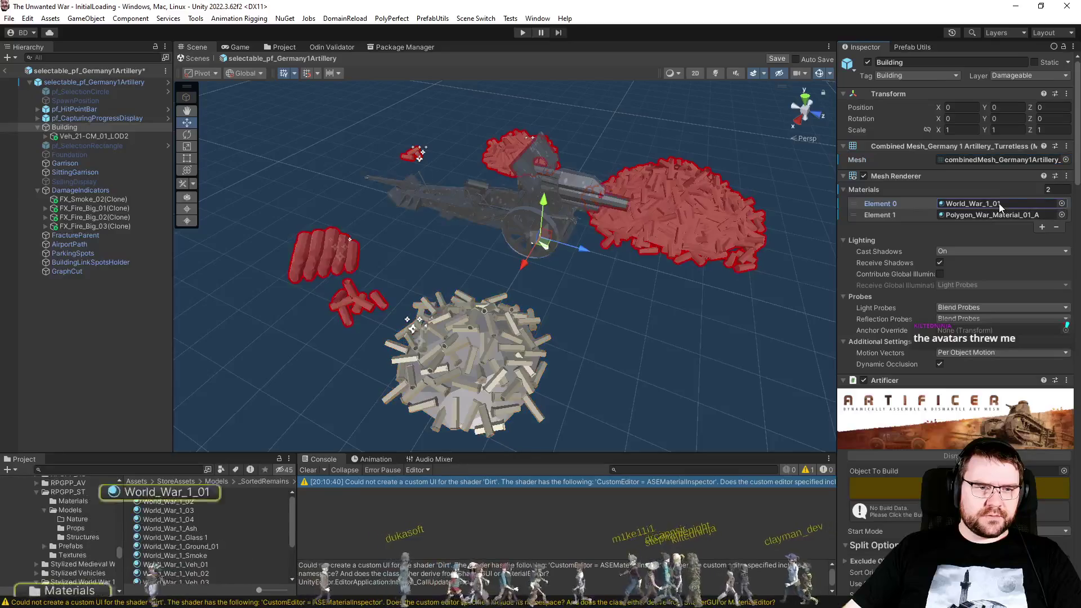
{"action": "left_click", "coordinate": [992, 215]}
{"action": "left_click", "coordinate": [1001, 206]}
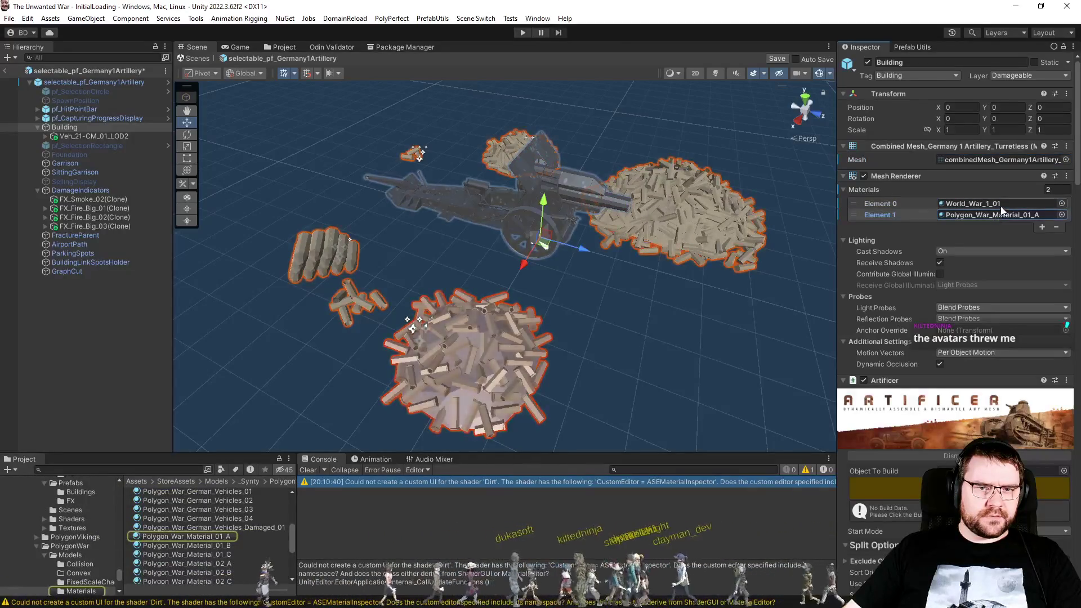
{"action": "left_click", "coordinate": [999, 215]}
{"action": "left_click", "coordinate": [1001, 204]}
{"action": "left_click", "coordinate": [1004, 215]}
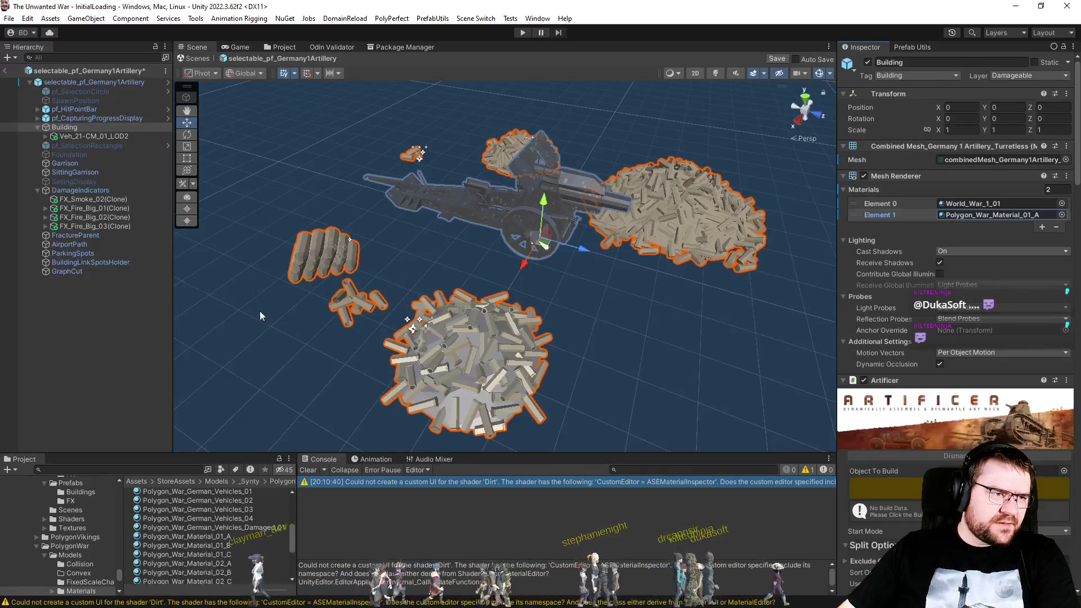
{"action": "left_click", "coordinate": [1002, 159]}
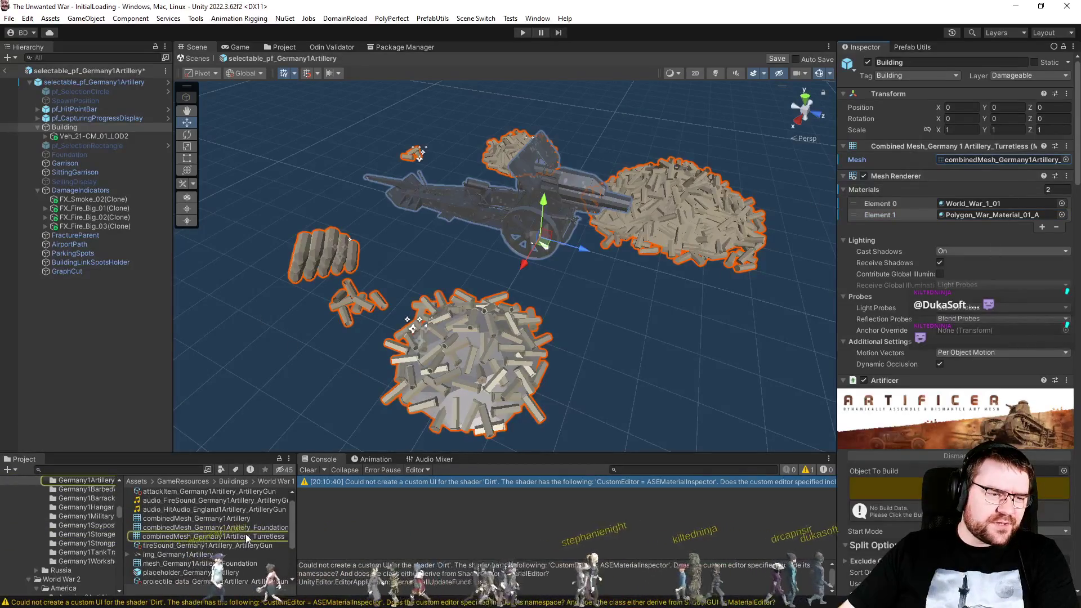
Put the Foundation combined mesh back on Building with Polygon_War_Material_01_A as the first material.
{"action": "mouse_move", "coordinate": [251, 527]}
{"action": "left_mouse_down"}
{"action": "mouse_move", "coordinate": [619, 338]}
{"action": "mouse_move", "coordinate": [1019, 160]}
{"action": "left_mouse_up"}
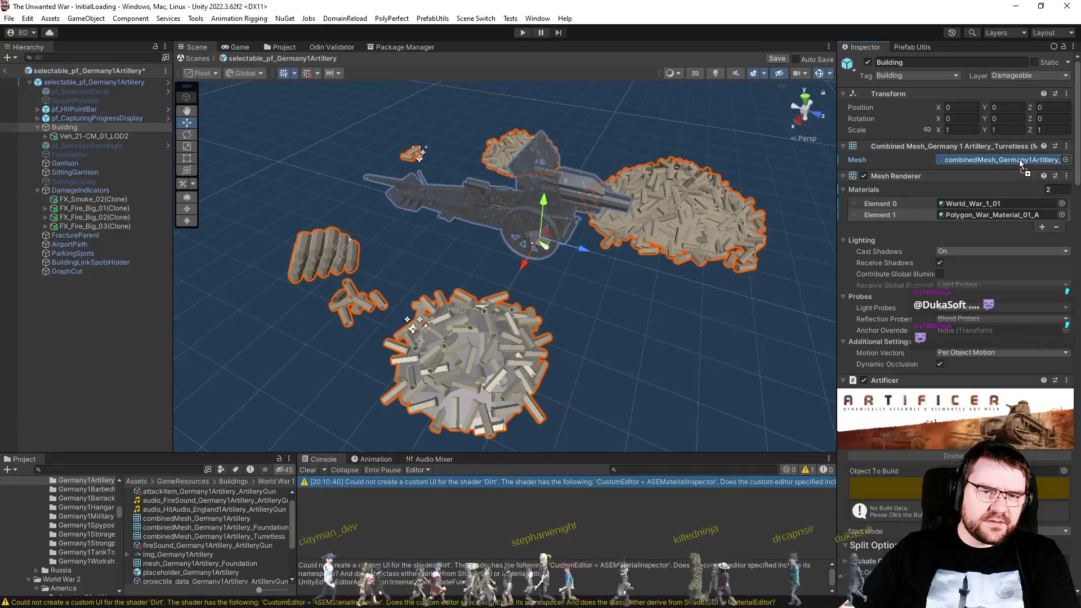
{"action": "left_click_drag", "start_coordinate": [855, 204], "coordinate": [856, 215]}
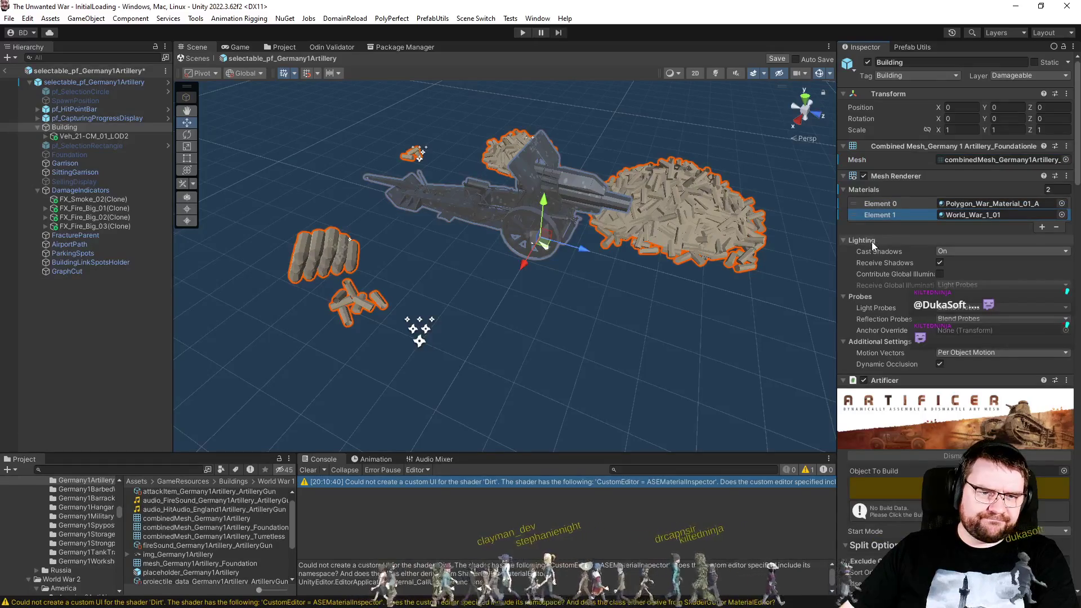
{"action": "left_click", "coordinate": [104, 373]}
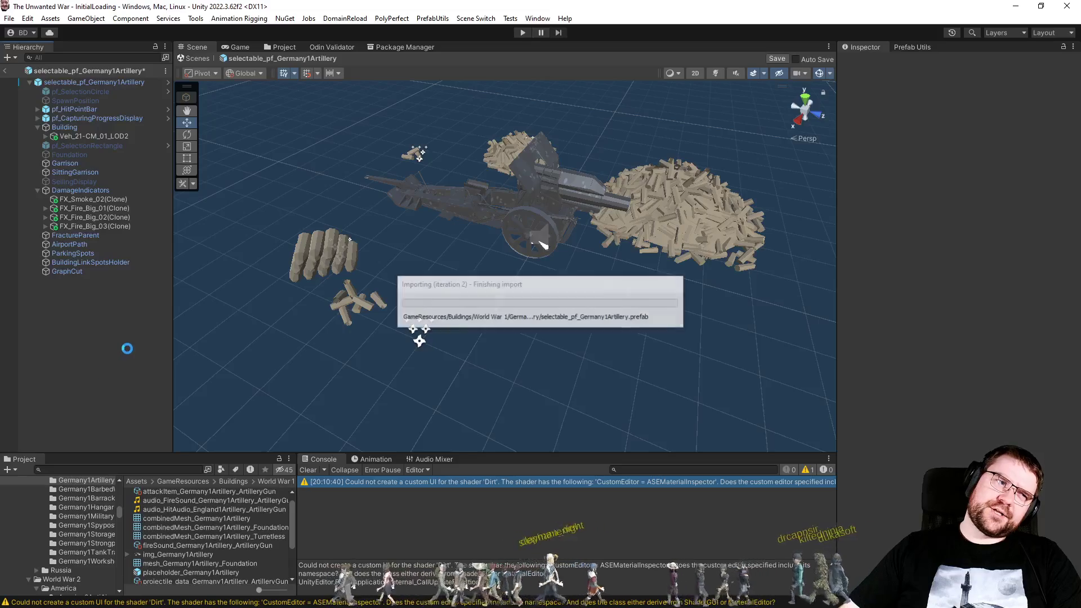
Save the artillery prefab and exit Prefab Mode back to the InitialLoading scene.
{"action": "key", "text": "ctrl+s"}
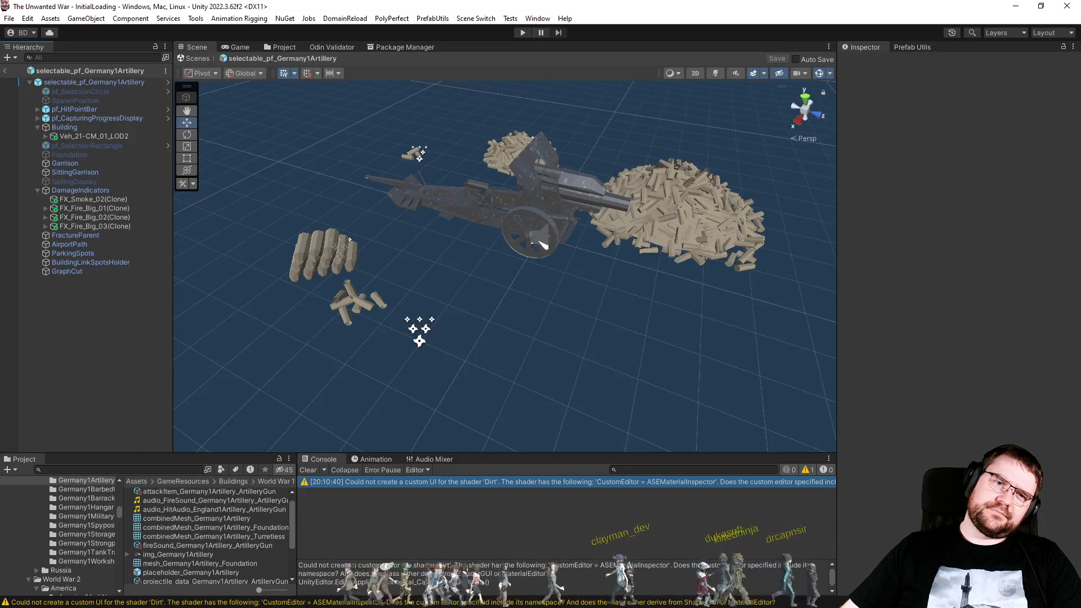
{"action": "left_click", "coordinate": [4, 71]}
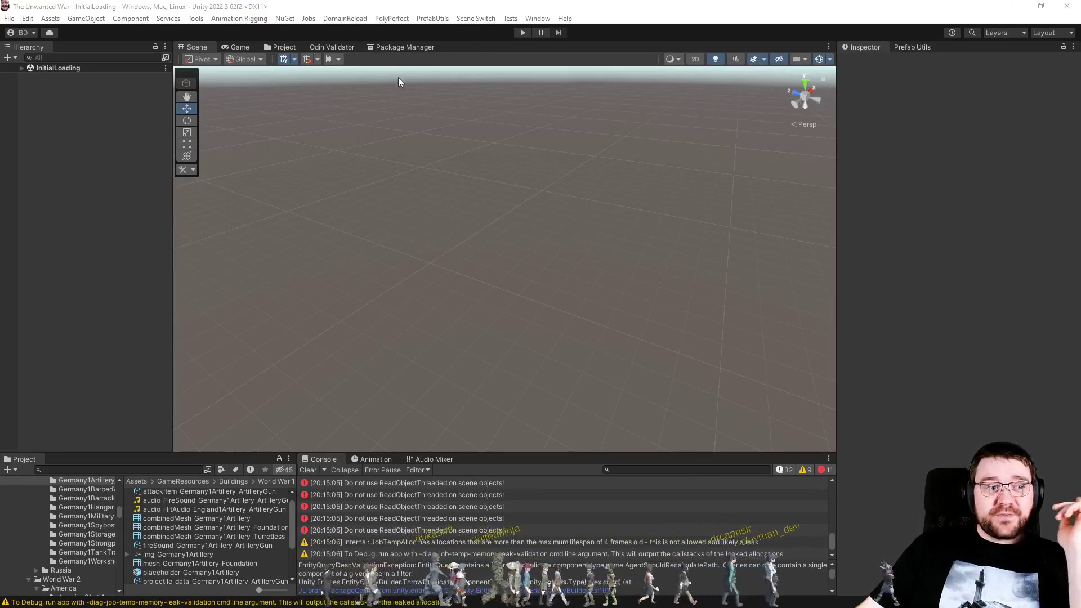
Reopen the selectable_pf_Germany1Artillery prefab in the Scene view with the Prefab Utils tools showing.
{"action": "left_click", "coordinate": [284, 45]}
{"action": "left_click", "coordinate": [350, 224]}
{"action": "double_click", "coordinate": [350, 224]}
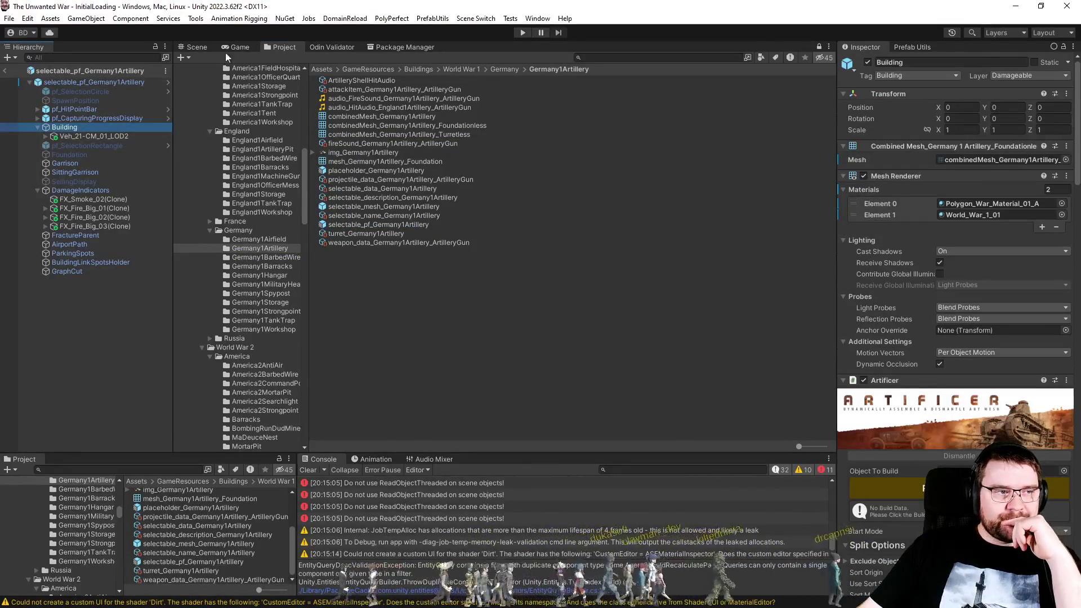
{"action": "left_click", "coordinate": [204, 47]}
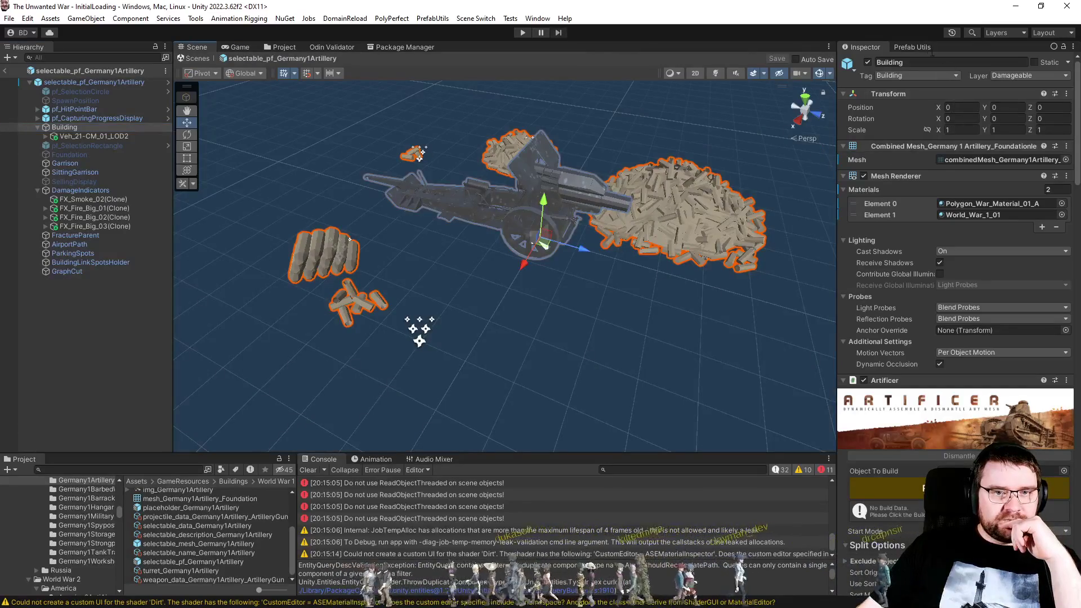
{"action": "left_click", "coordinate": [931, 52]}
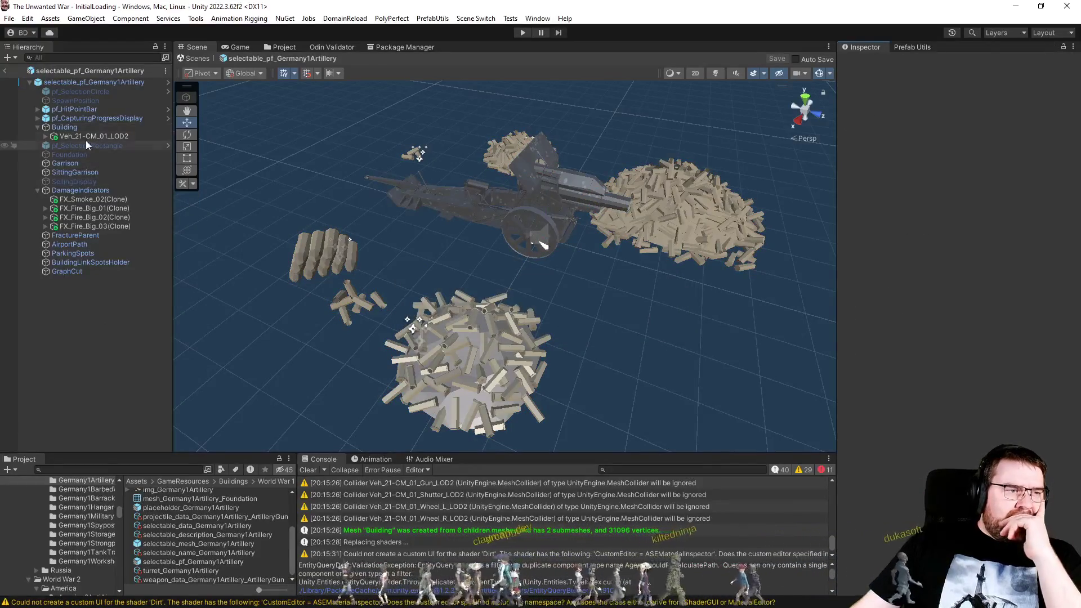
{"action": "left_click", "coordinate": [81, 128]}
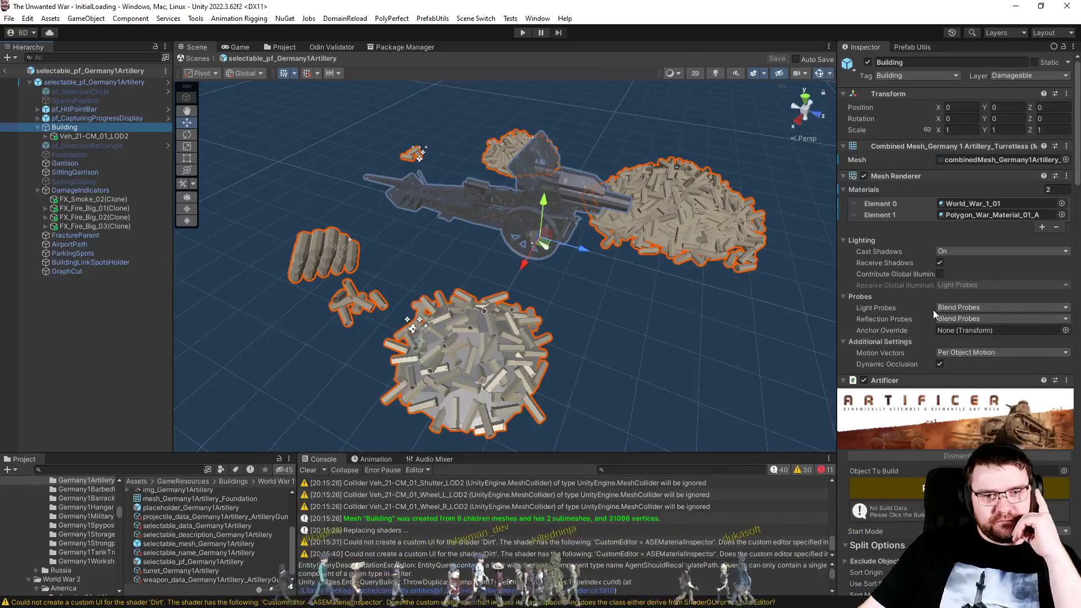
{"action": "left_click", "coordinate": [493, 366]}
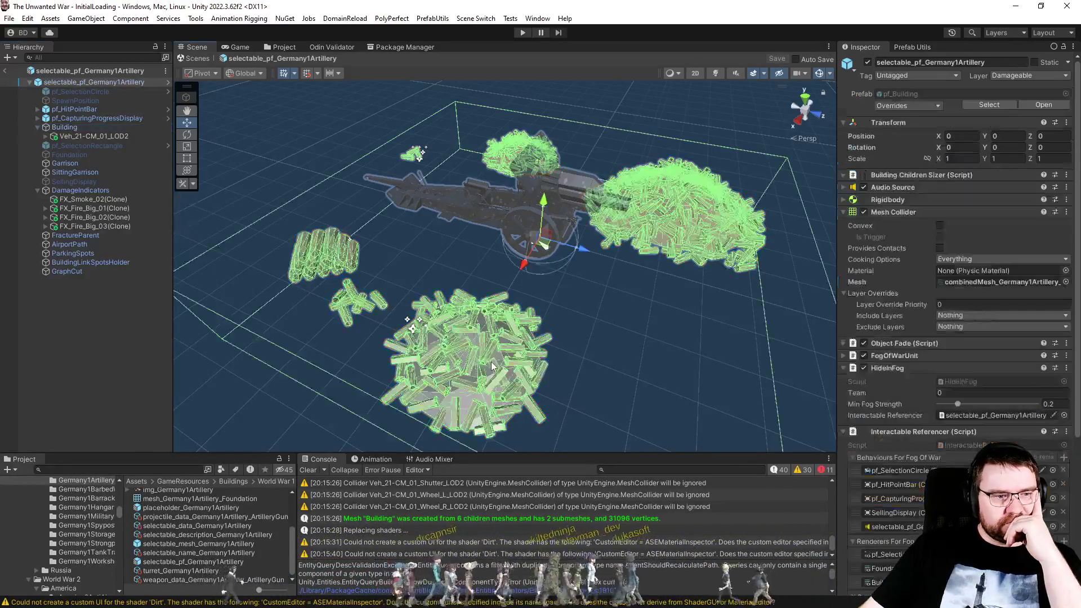
{"action": "left_click", "coordinate": [474, 368]}
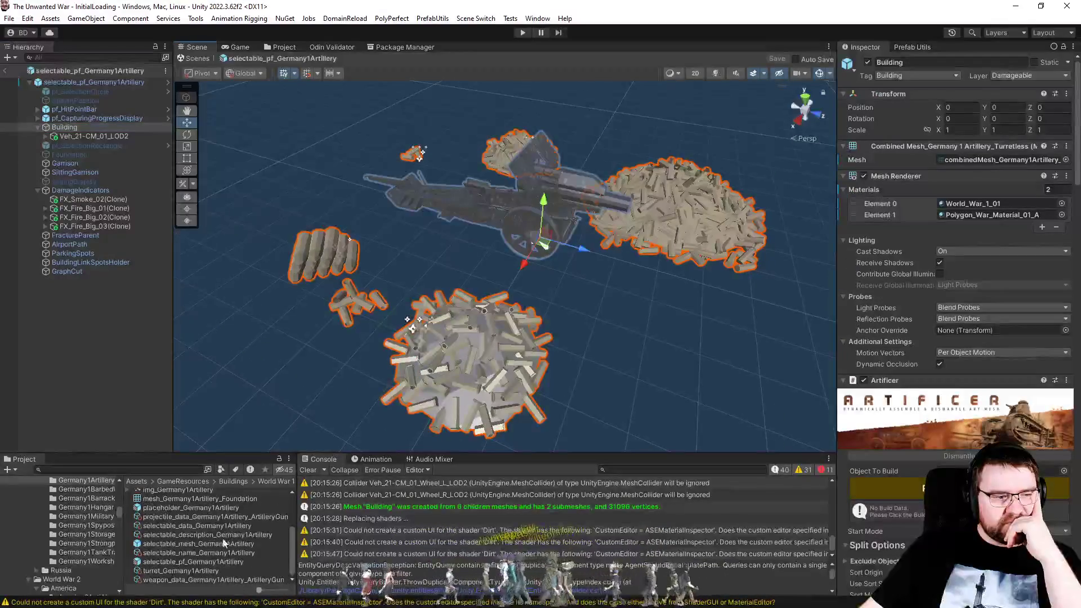
{"action": "double_click", "coordinate": [196, 543]}
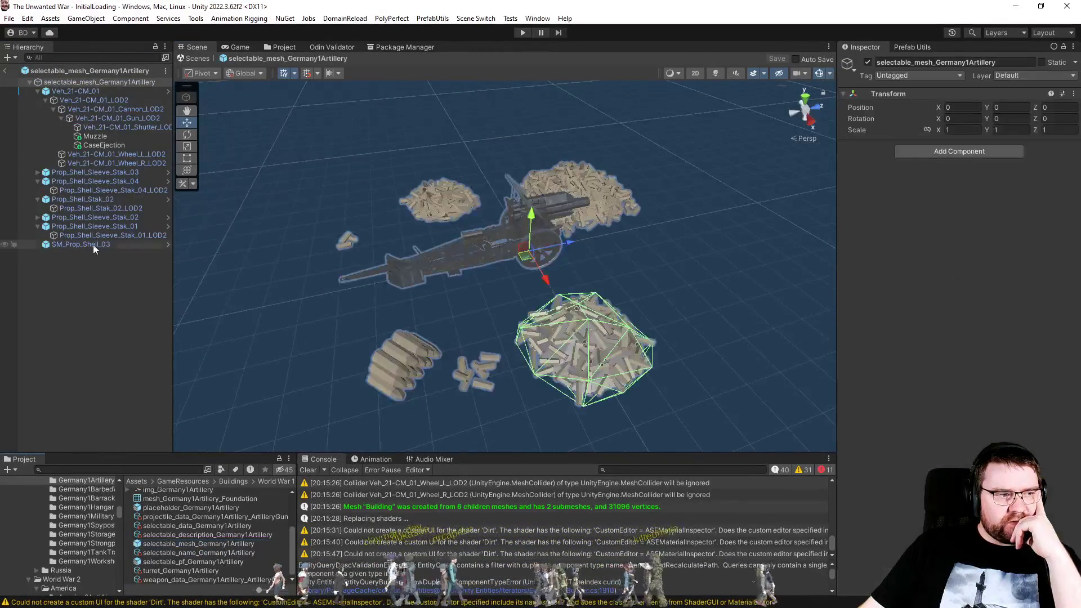
Inspect SM_Prop_Shell_03 and Prop_Shell_Stak_02, then locate the Prop_Shell_Sleeve_Stak_01_LOD2 mesh asset.
{"action": "left_click", "coordinate": [93, 244]}
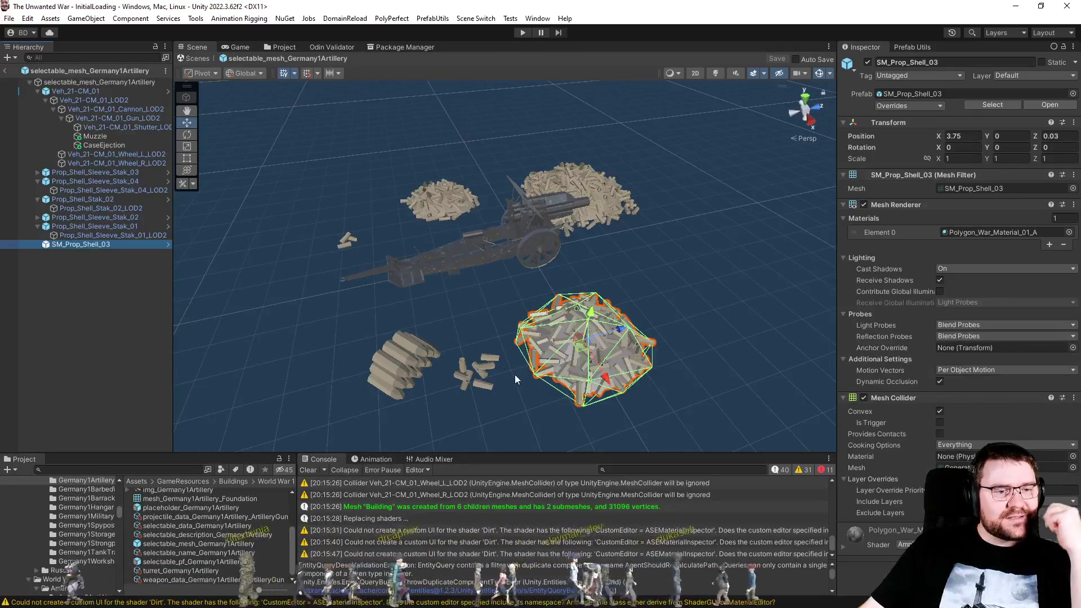
{"action": "left_click", "coordinate": [407, 364]}
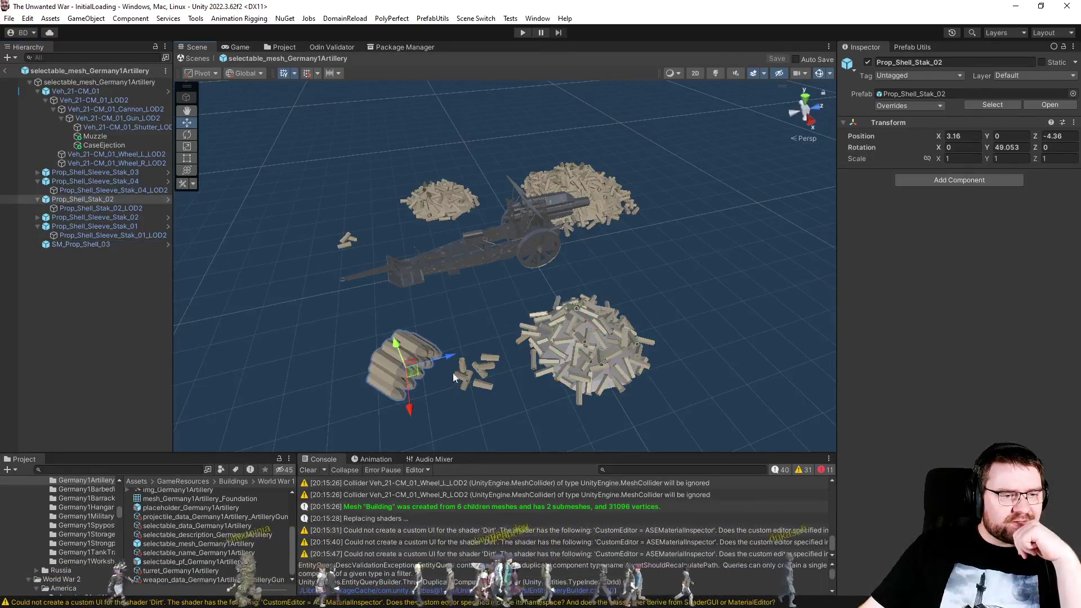
{"action": "left_click", "coordinate": [566, 349]}
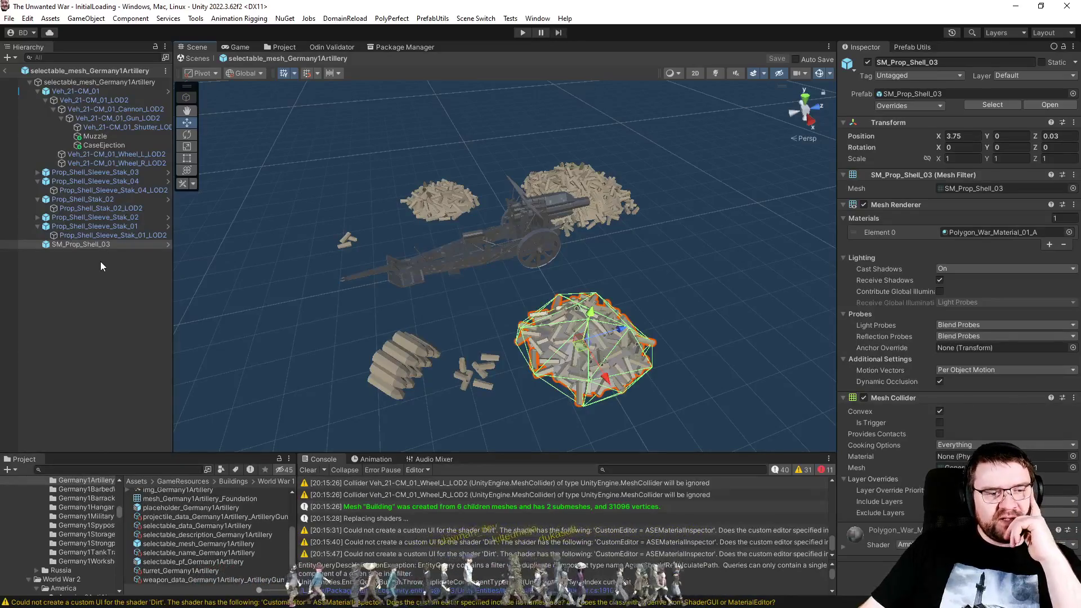
{"action": "left_click", "coordinate": [90, 219]}
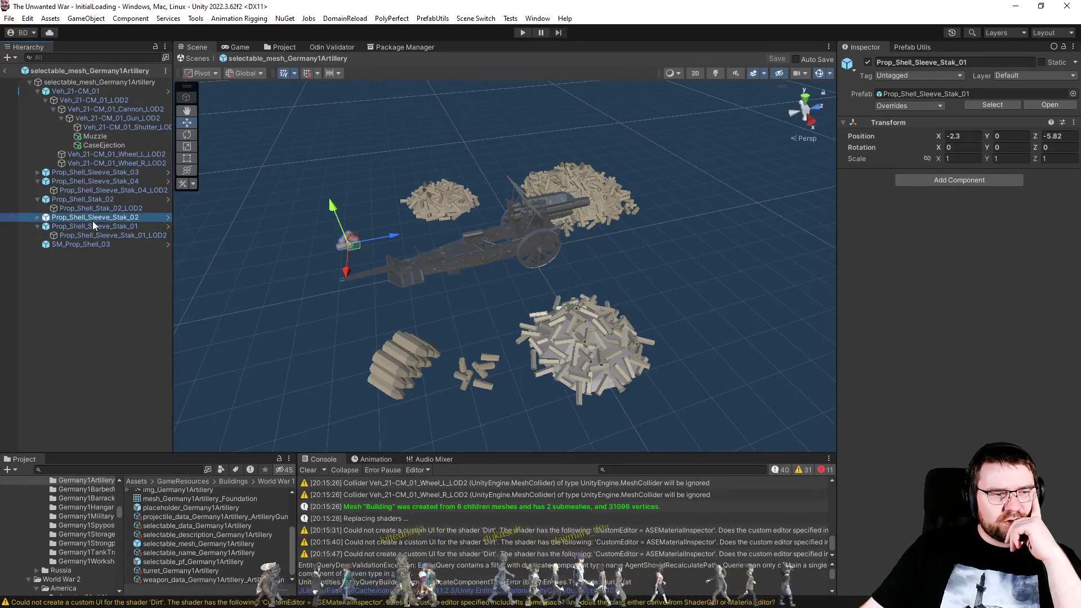
{"action": "key", "text": "Right"}
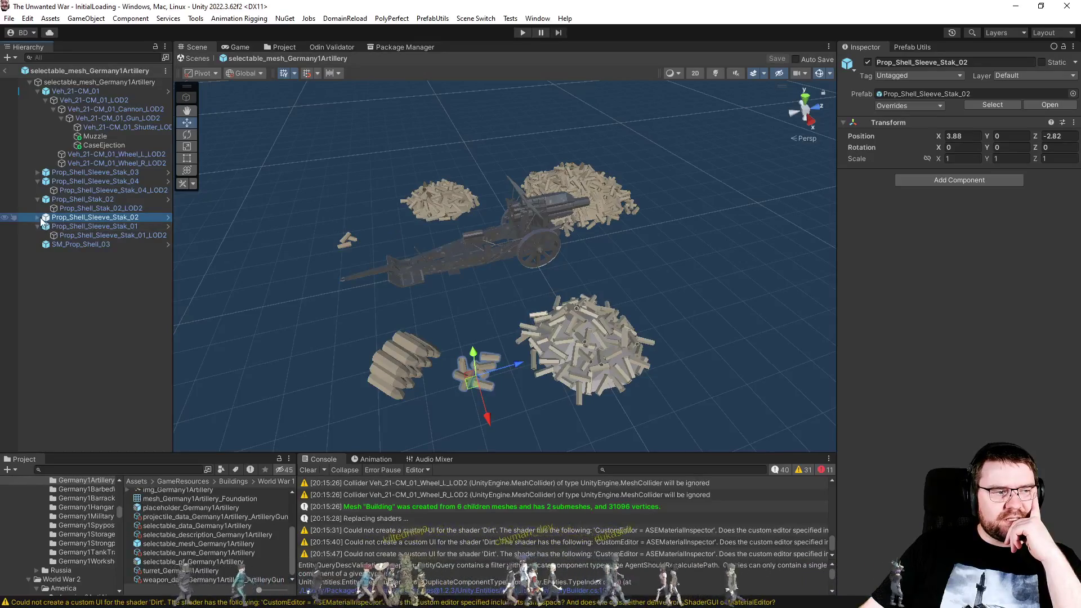
{"action": "left_click", "coordinate": [93, 246]}
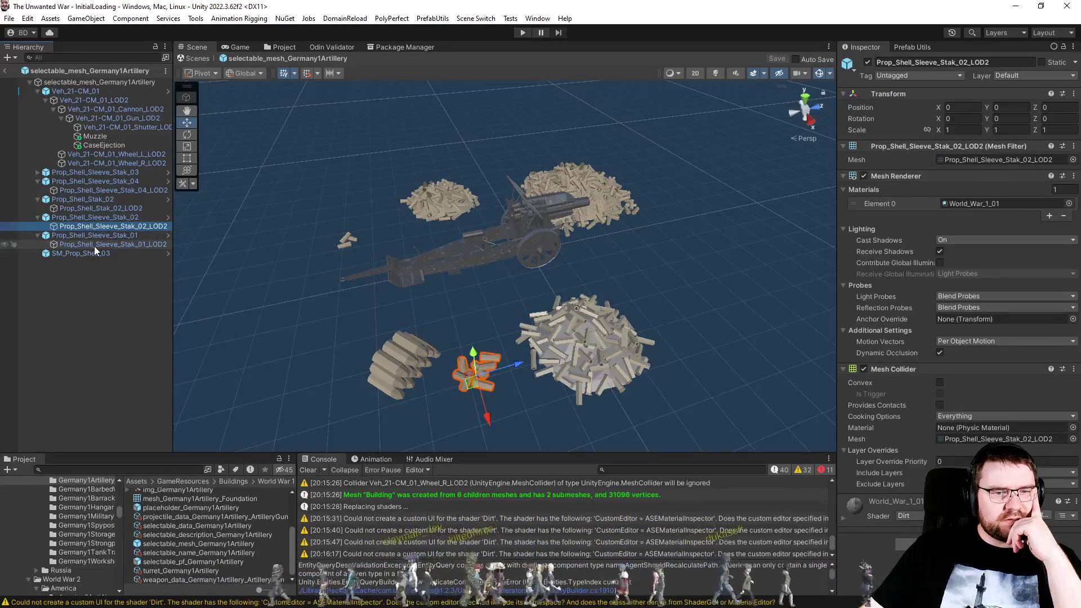
{"action": "left_click", "coordinate": [988, 157]}
{"action": "scroll", "coordinate": [226, 542], "scroll_direction": "up", "scroll_amount": 2}
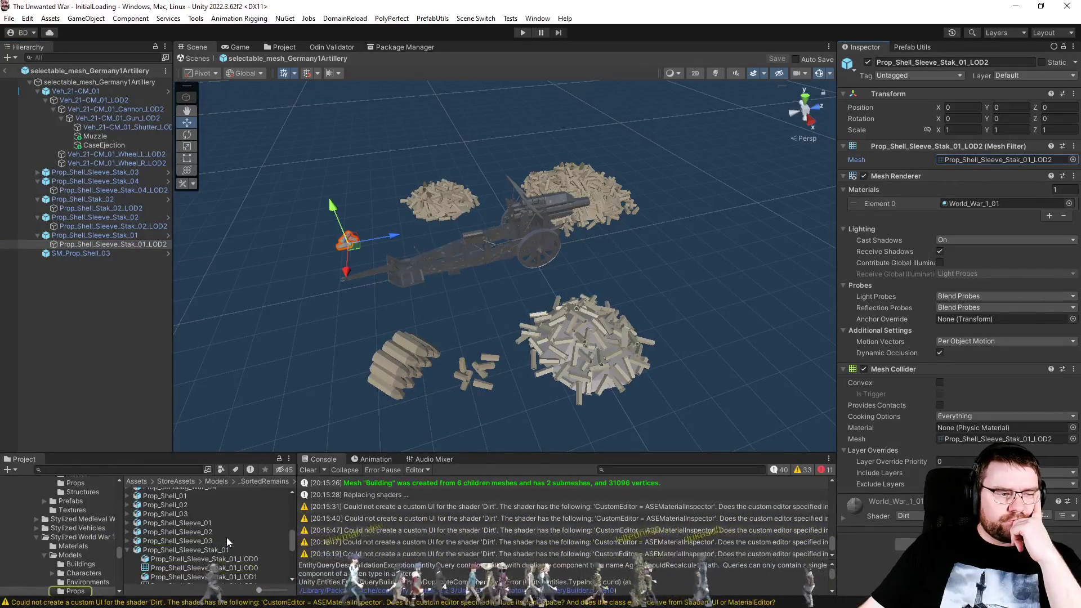
{"action": "scroll", "coordinate": [225, 537], "scroll_direction": "down", "scroll_amount": 2}
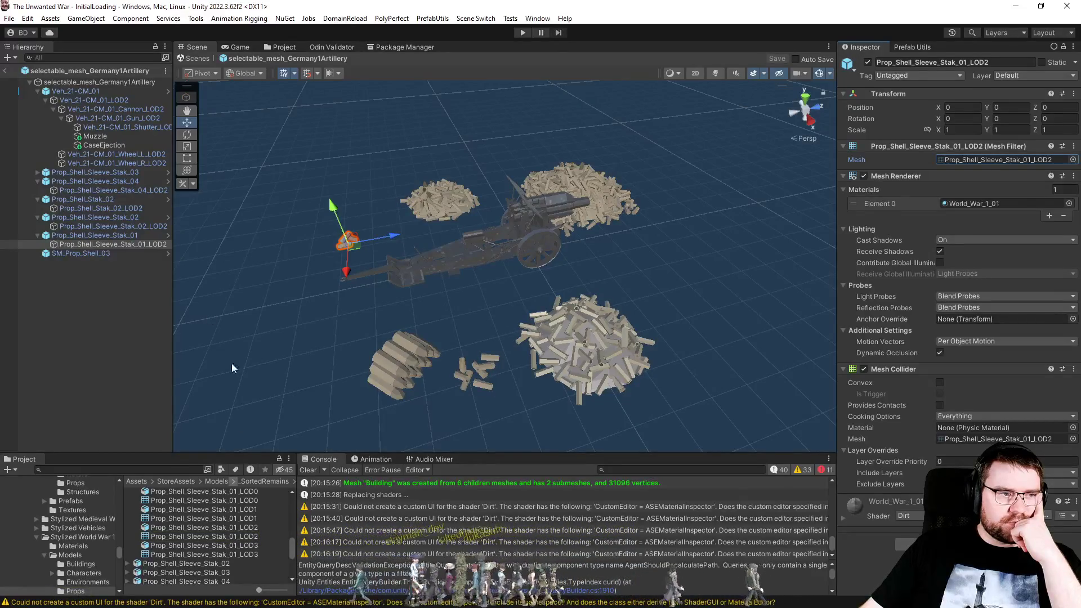
Locate the Prop_Shell_Sleeve_Stak_02_LOD2 and Stak_04_LOD2 mesh assets, then reselect SM_Prop_Shell_03.
{"action": "left_click", "coordinate": [149, 225]}
{"action": "left_click", "coordinate": [964, 162]}
{"action": "scroll", "coordinate": [235, 558], "scroll_direction": "up", "scroll_amount": 3}
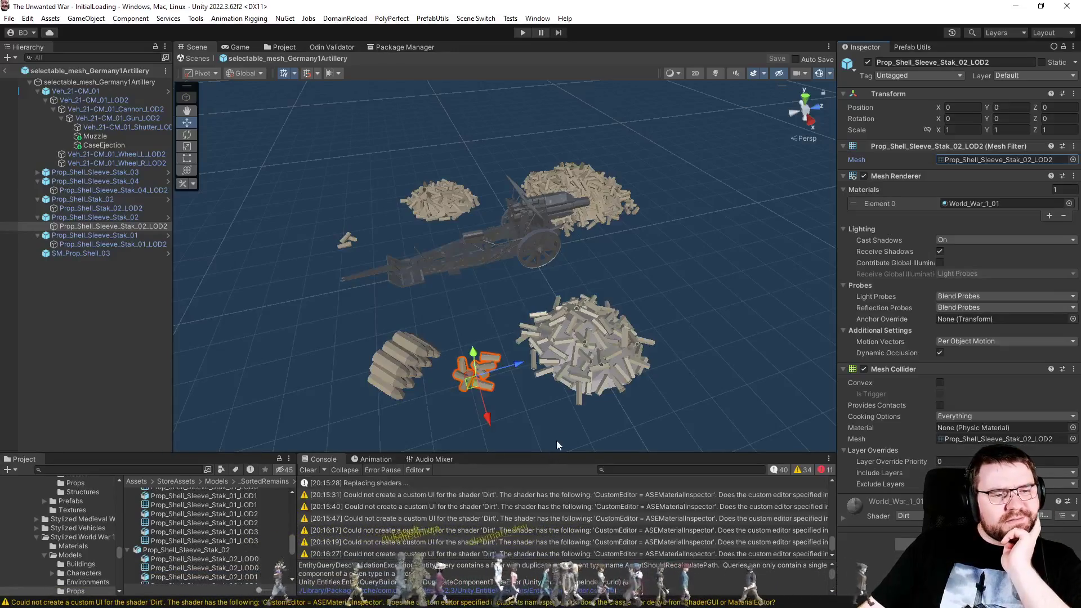
{"action": "left_click", "coordinate": [607, 204]}
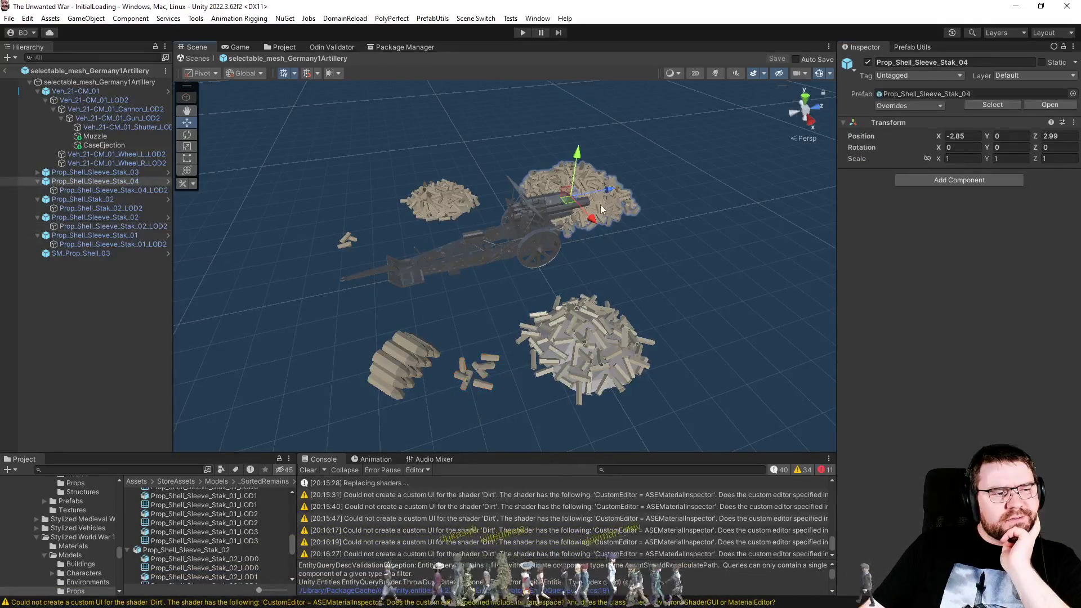
{"action": "left_click", "coordinate": [147, 190]}
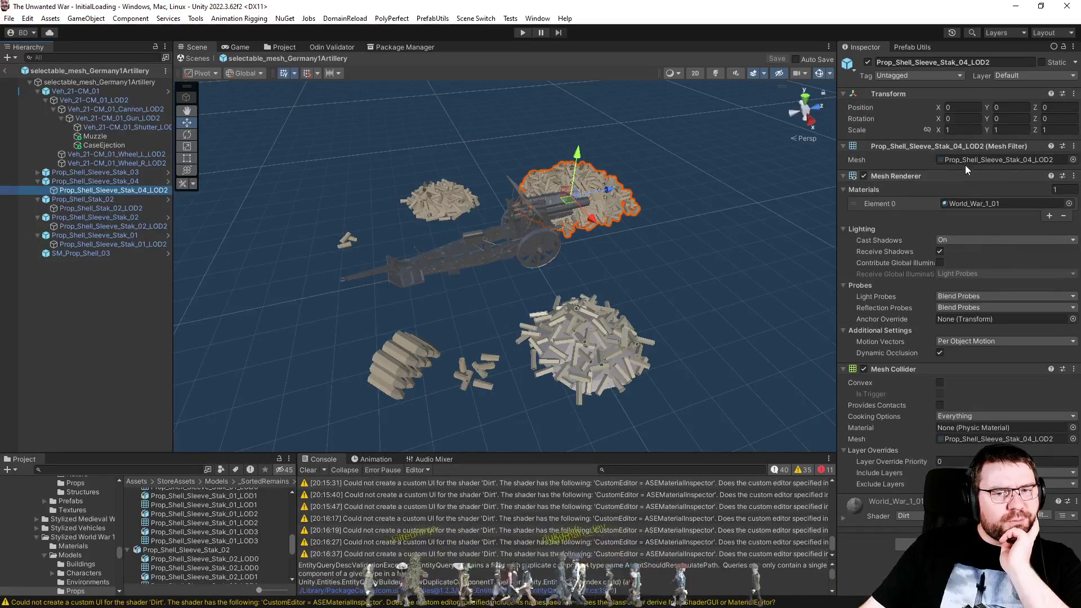
{"action": "left_click", "coordinate": [965, 163]}
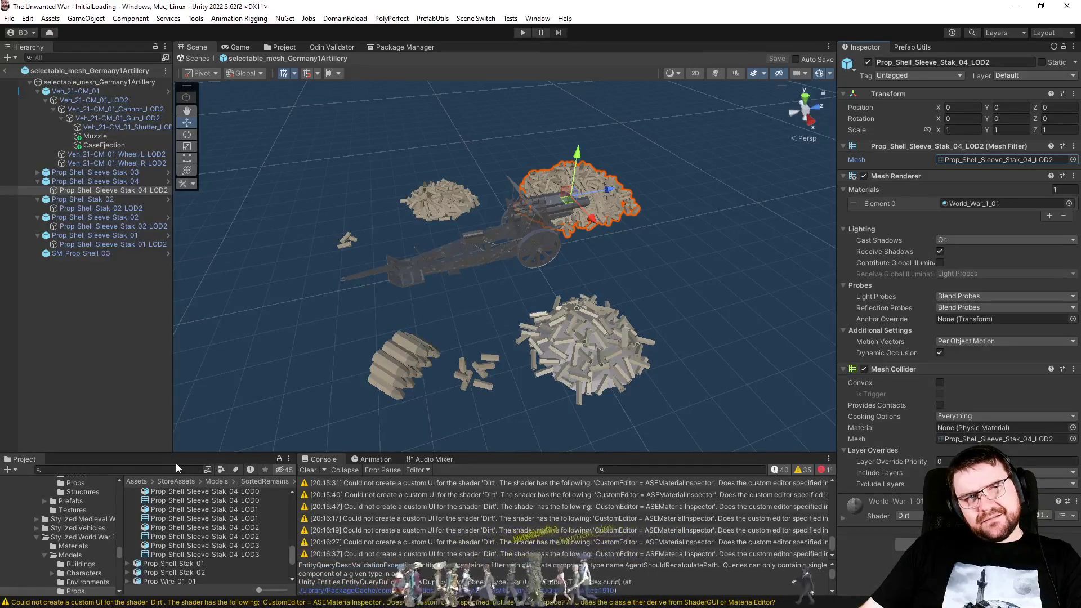
{"action": "left_click", "coordinate": [566, 364]}
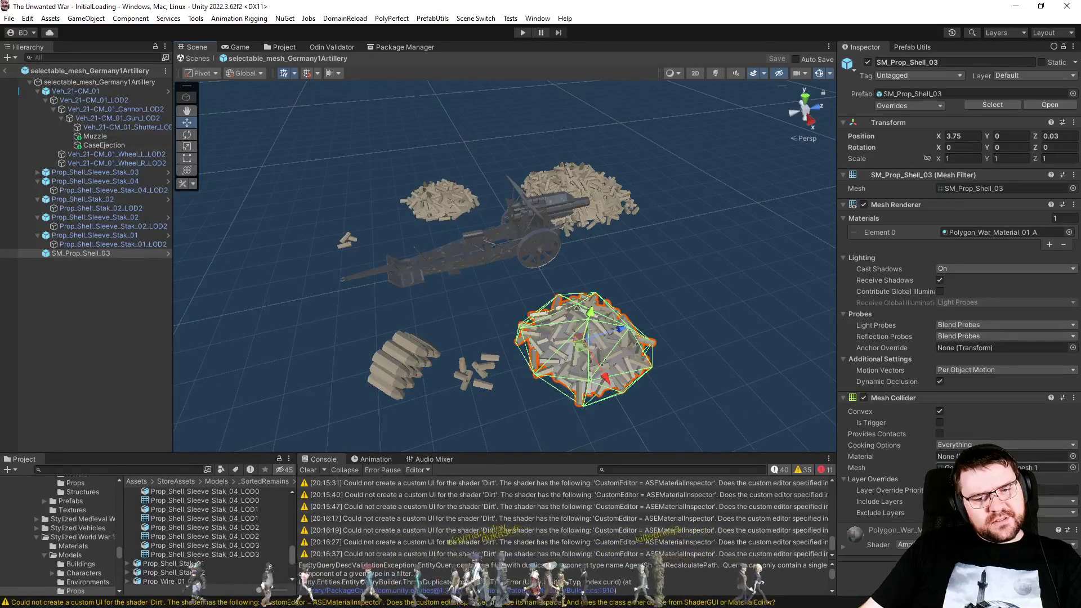
Clear SM_Prop_Shell_03's Mesh Collider mesh to None and save the selectable_mesh_Germany1Artillery prefab.
{"action": "left_click", "coordinate": [957, 467]}
{"action": "key", "text": "Delete"}
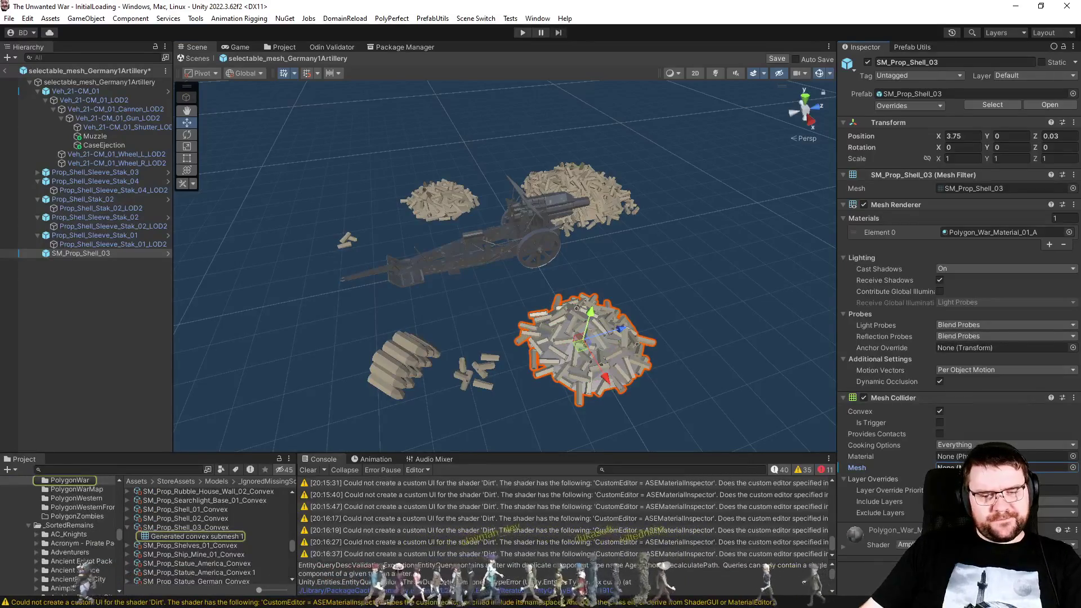
{"action": "left_click", "coordinate": [879, 456]}
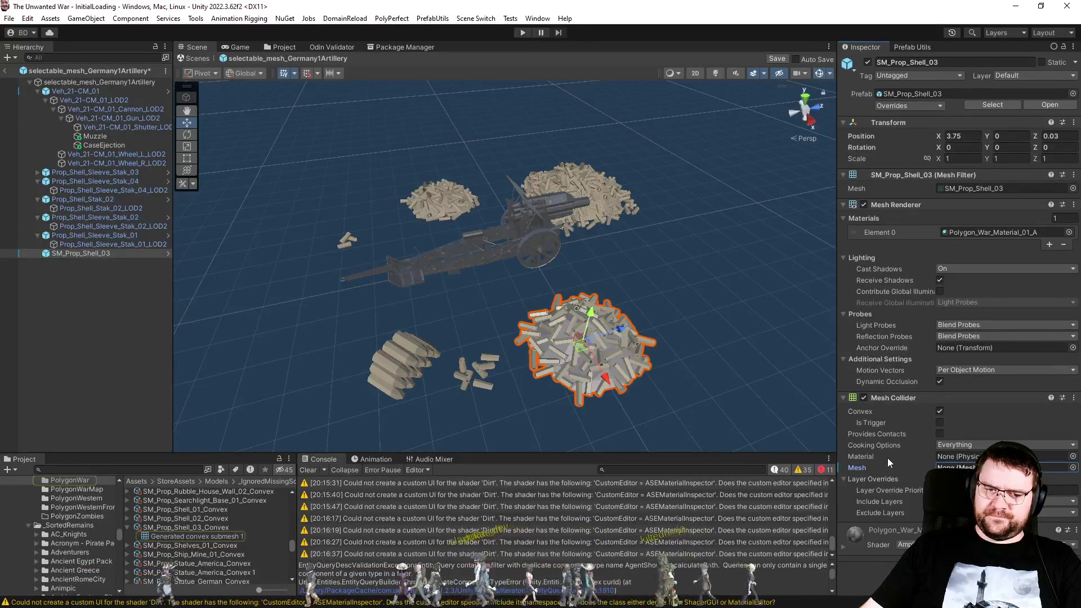
{"action": "left_click", "coordinate": [957, 467]}
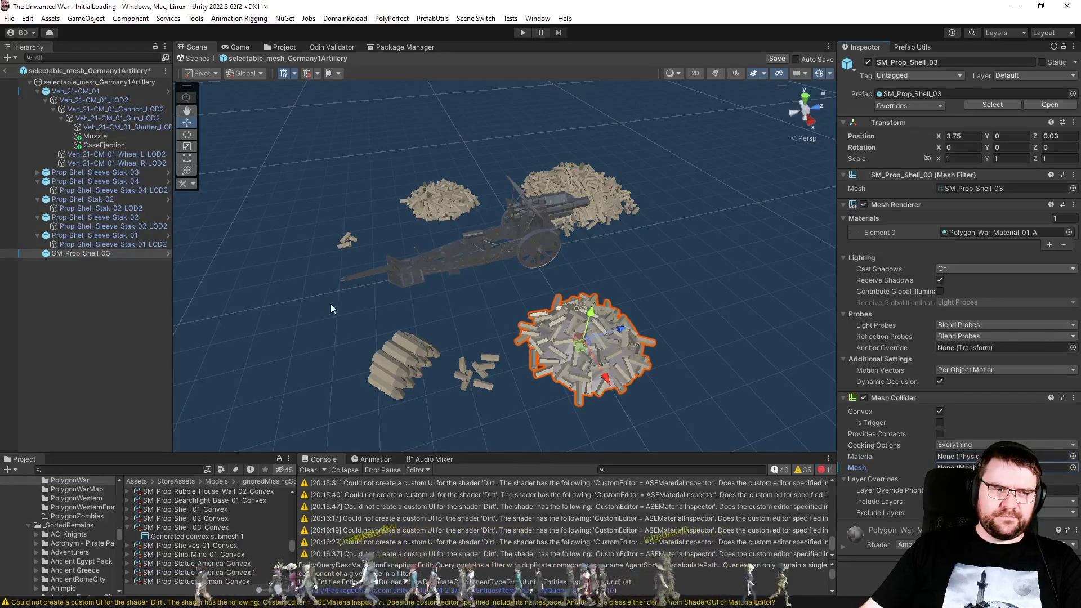
{"action": "key", "text": "ctrl+s"}
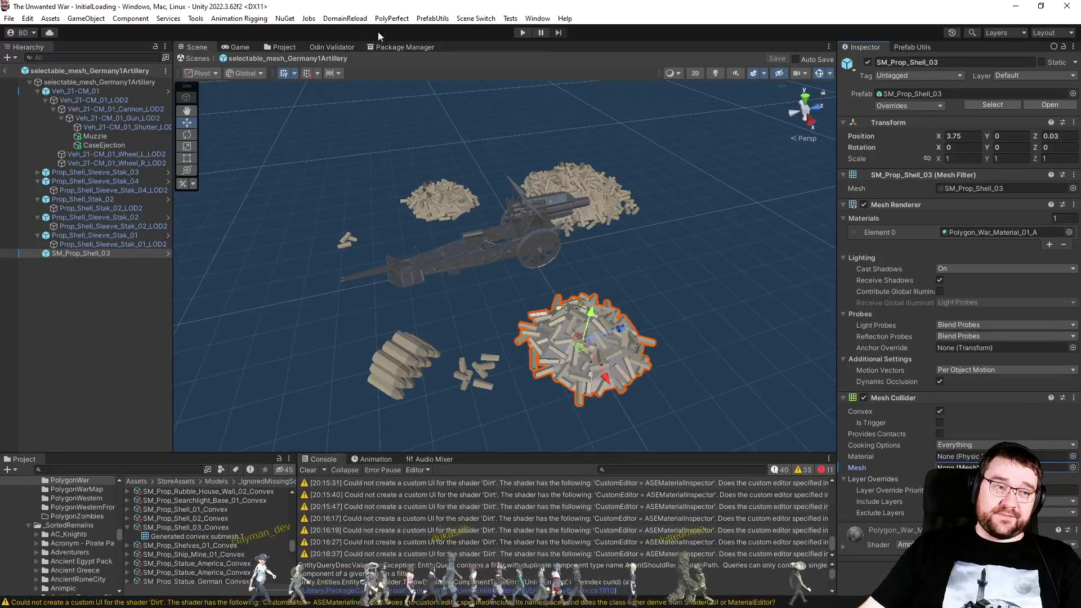
{"action": "left_click", "coordinate": [280, 47]}
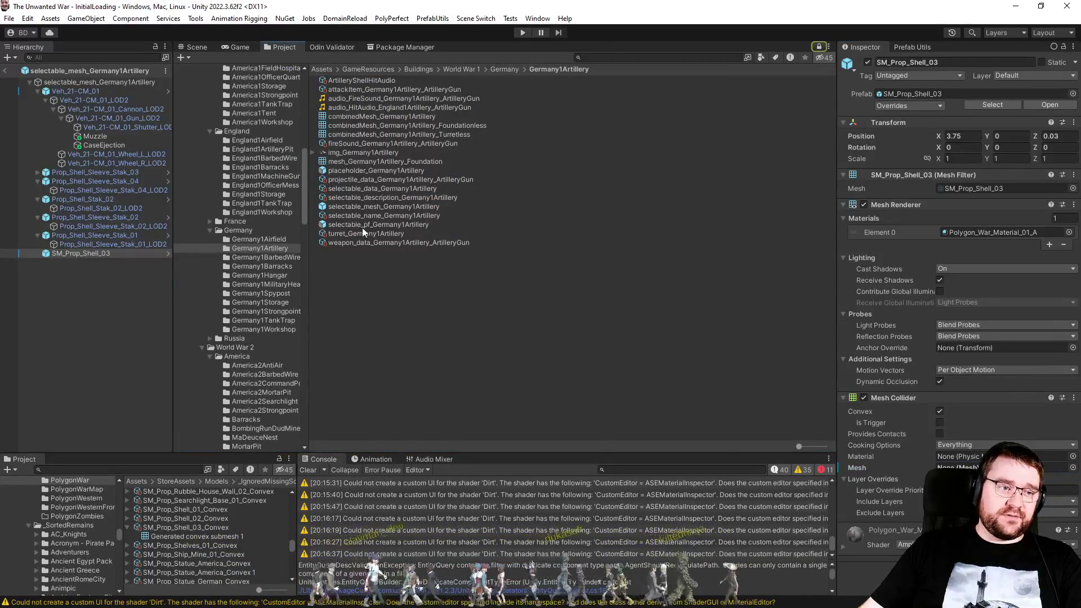
Reopen selectable_pf_Germany1Artillery, reset its data and run Combine Meshes And Set Sizes (31096 vertices).
{"action": "double_click", "coordinate": [377, 224]}
{"action": "left_click", "coordinate": [191, 48]}
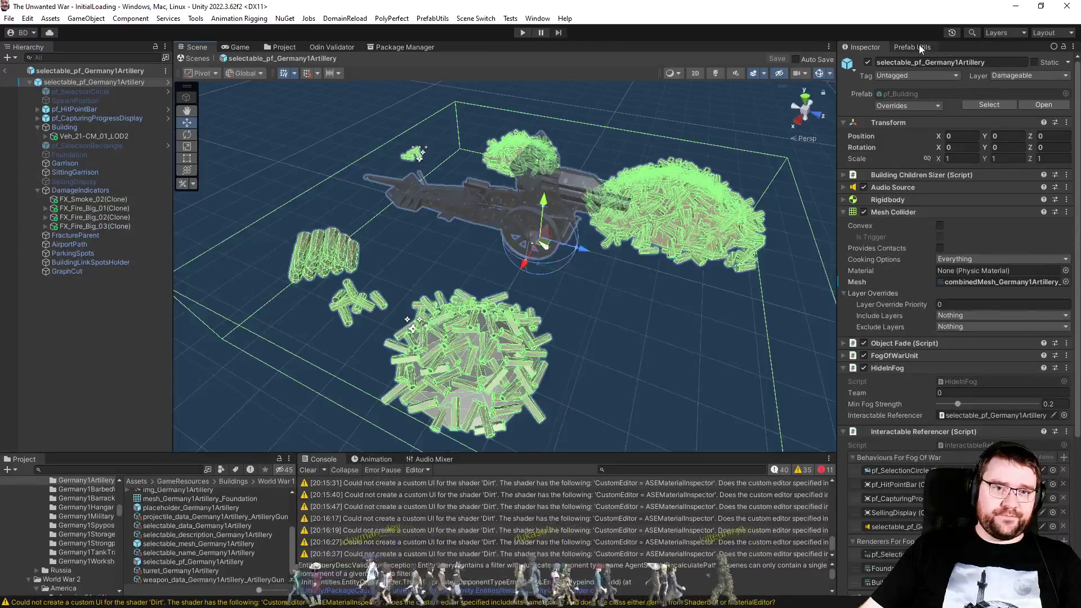
{"action": "left_click", "coordinate": [915, 47]}
{"action": "left_click", "coordinate": [942, 96]}
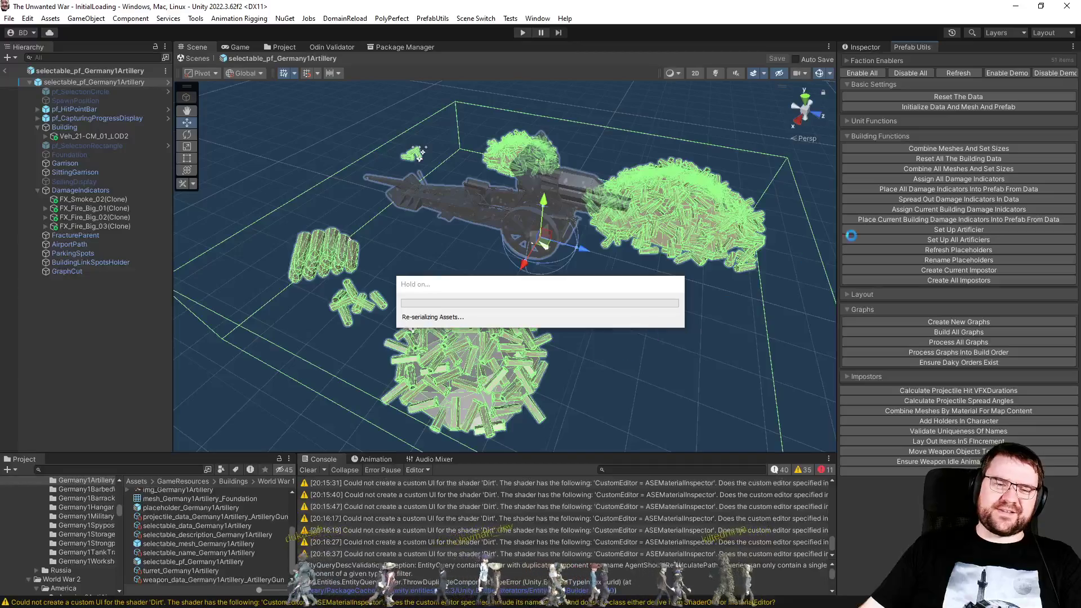
{"action": "left_click", "coordinate": [940, 148]}
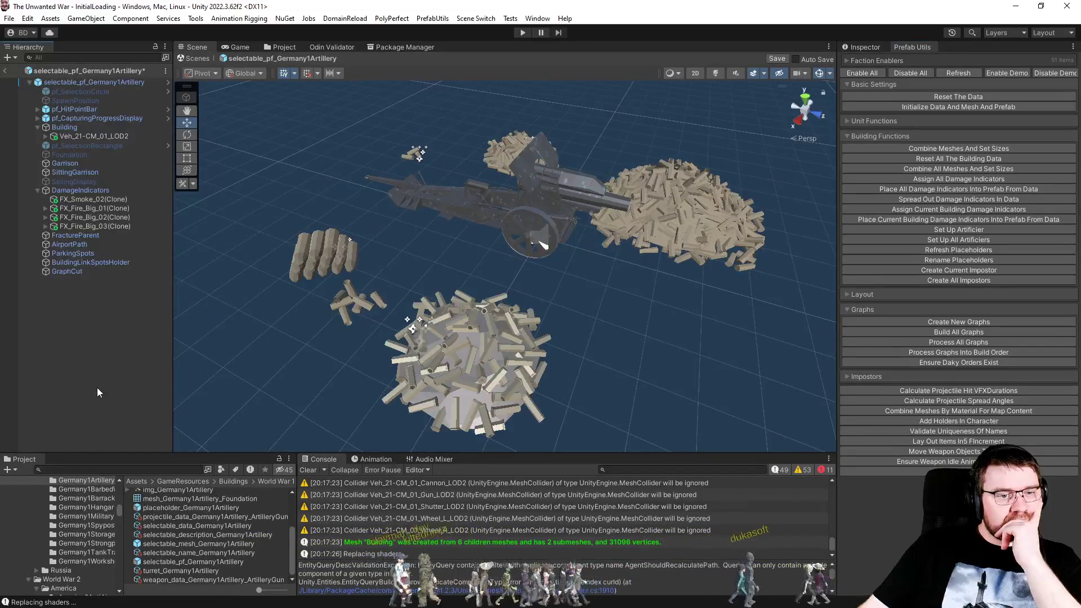
{"action": "left_click", "coordinate": [858, 47]}
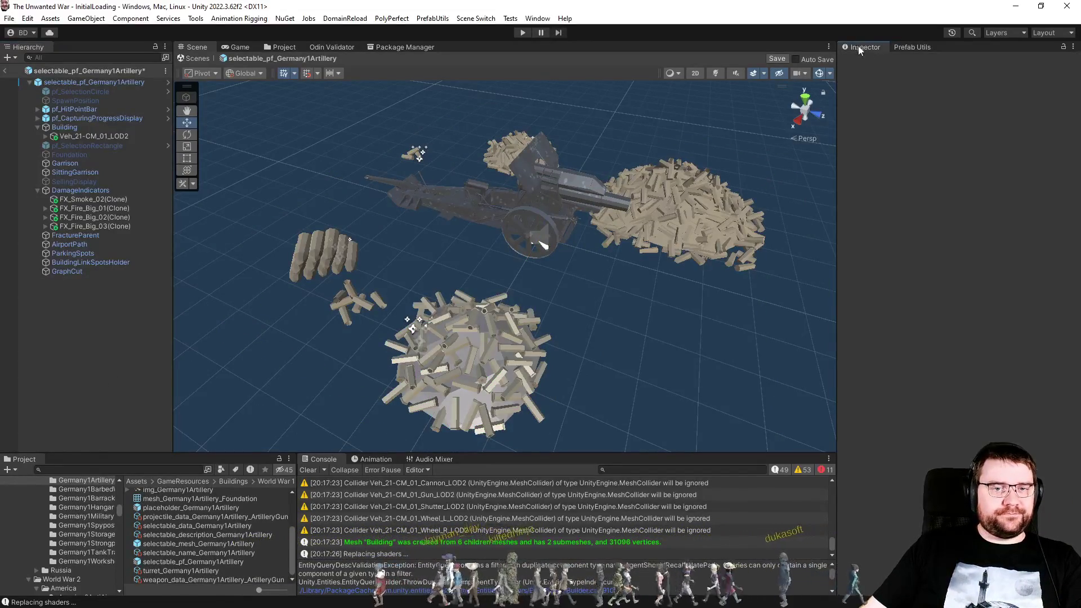
Assign combinedMesh_Germany1Artillery_Foundationless to Building's Mesh Filter in place of the Turretless mesh.
{"action": "left_click", "coordinate": [76, 129]}
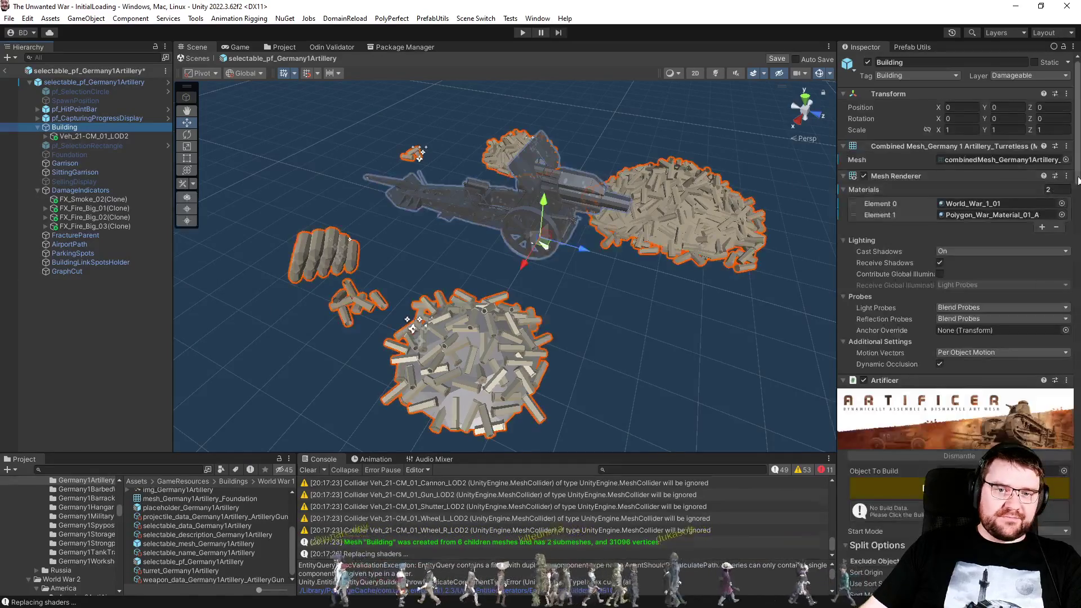
{"action": "left_click", "coordinate": [1032, 162]}
{"action": "left_click_drag", "start_coordinate": [1020, 161], "coordinate": [1015, 165]}
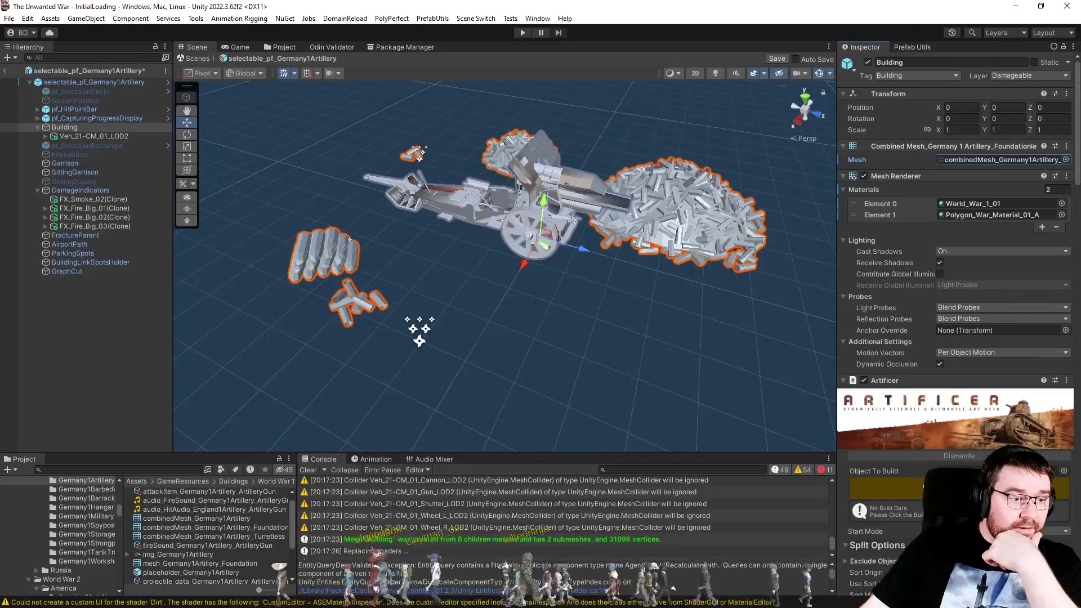
{"action": "left_click", "coordinate": [223, 537]}
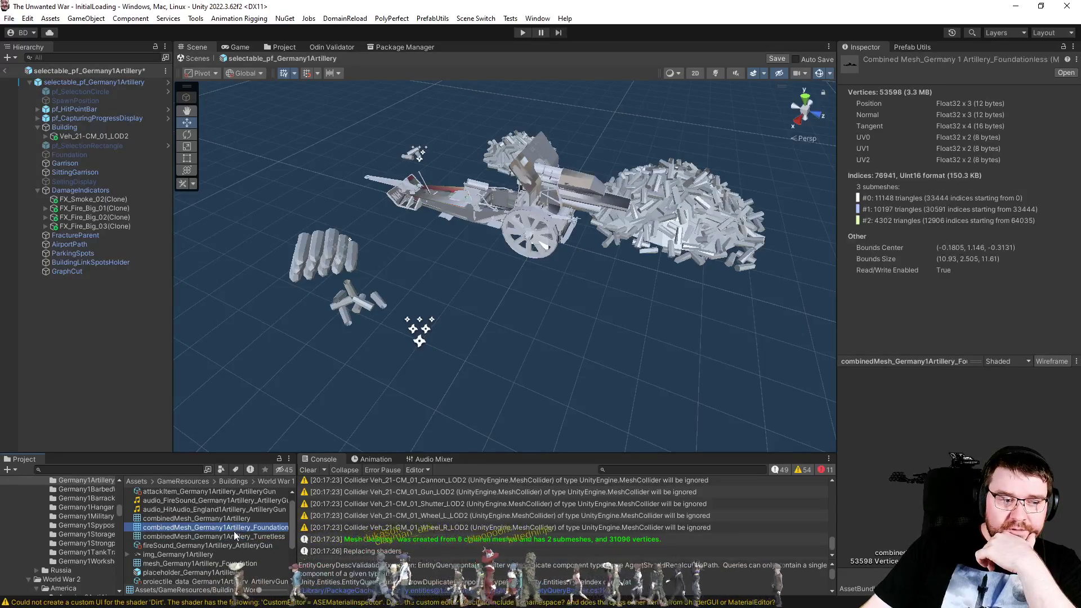
Compare the Foundationless and Turretless combined mesh assets' submeshes, then save the artillery prefab.
{"action": "left_click", "coordinate": [231, 527]}
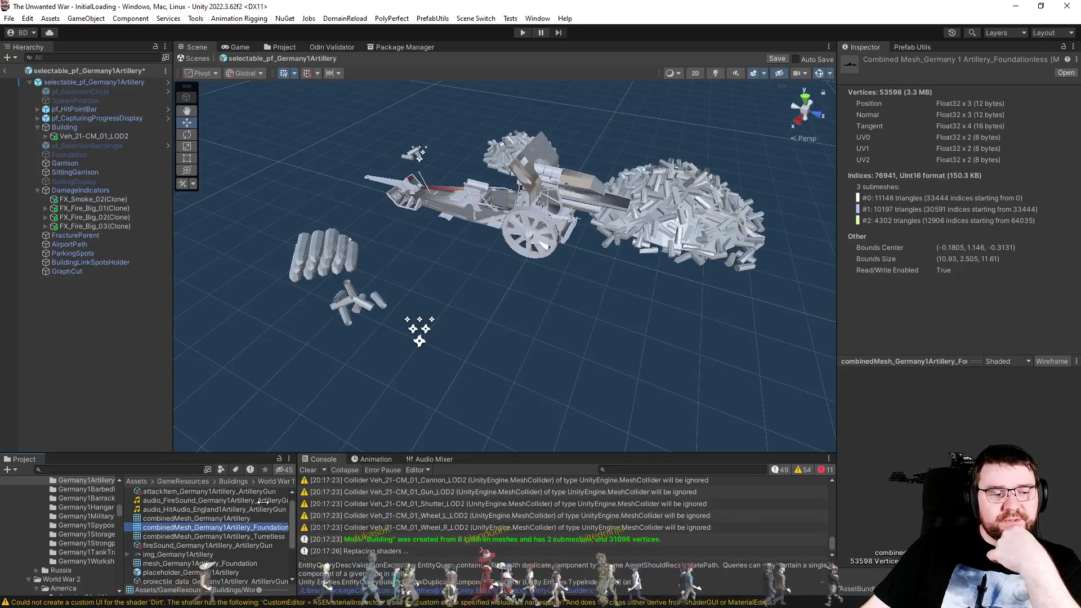
{"action": "left_click", "coordinate": [219, 536]}
{"action": "left_click_drag", "start_coordinate": [981, 447], "coordinate": [1008, 450]}
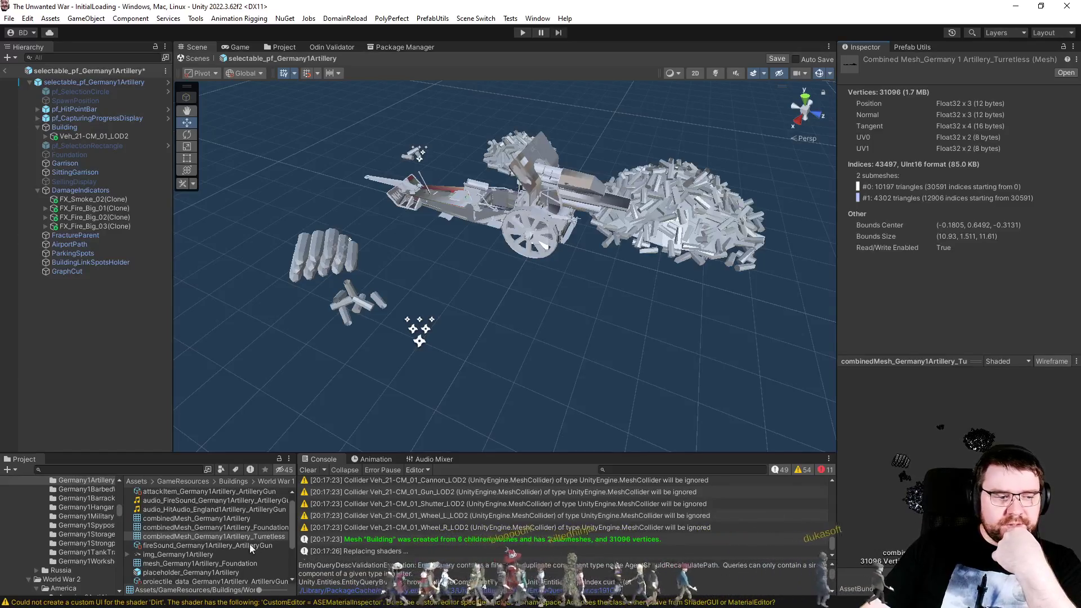
{"action": "left_click", "coordinate": [238, 527]}
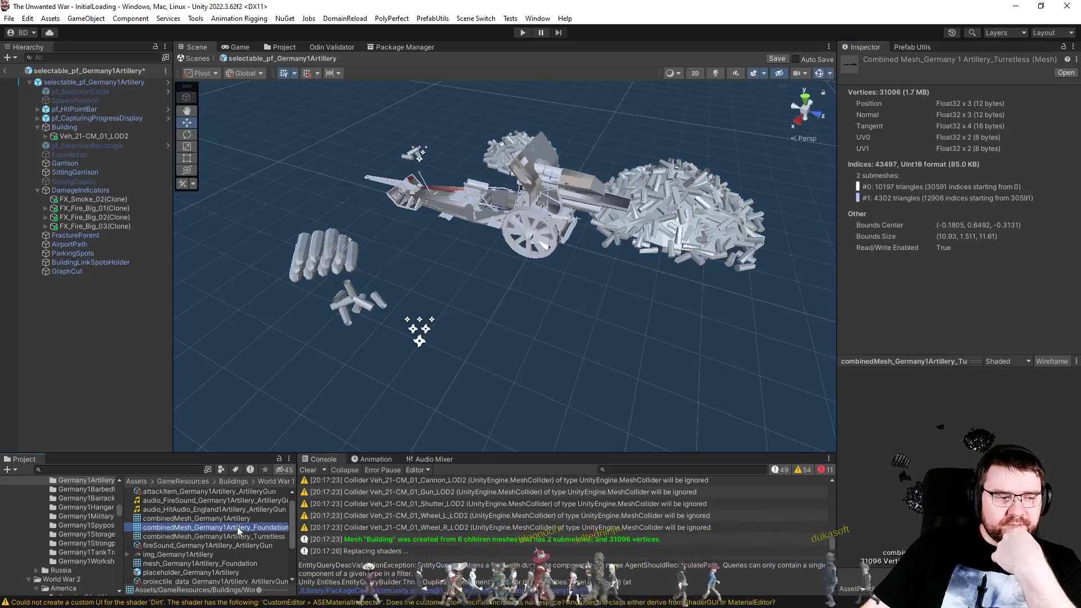
{"action": "left_click", "coordinate": [126, 339]}
{"action": "key", "text": "ctrl+s"}
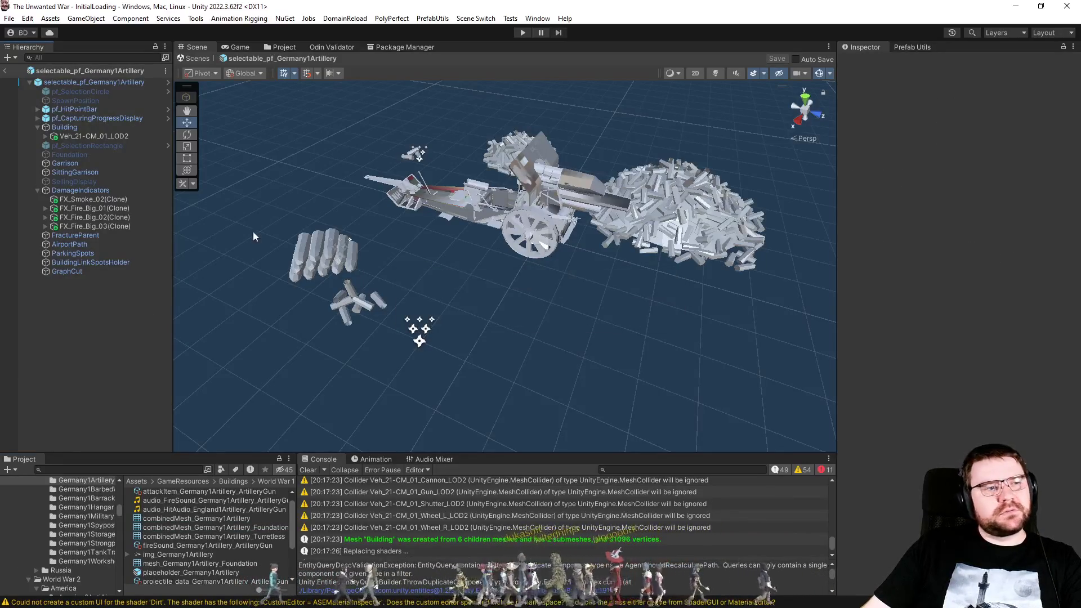
{"action": "left_click", "coordinate": [281, 48]}
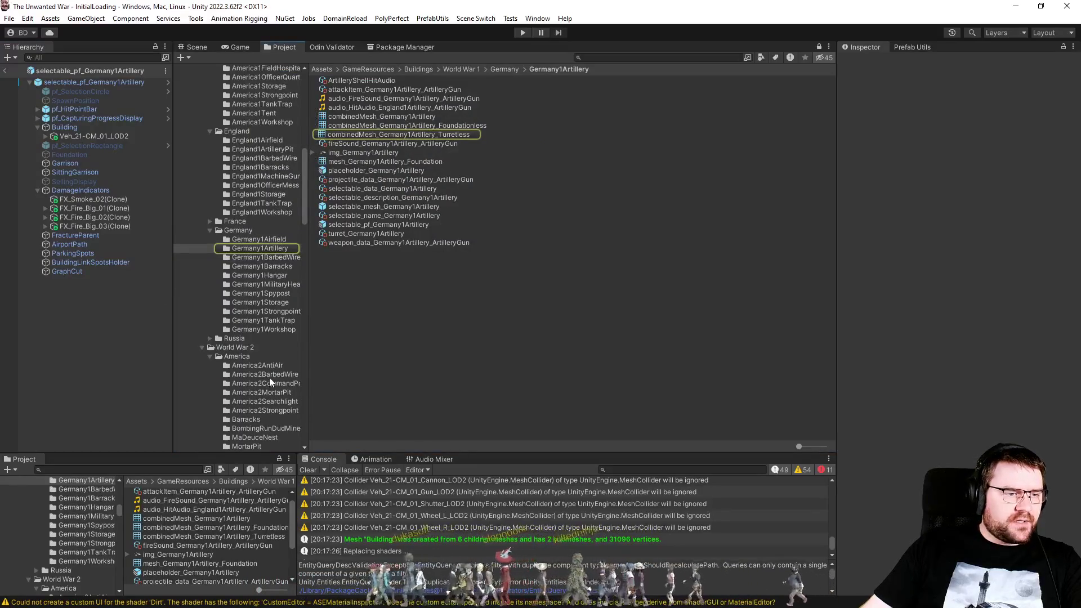
Inspect England1ArtilleryPit's Turretless and Foundationless combined meshes.
{"action": "left_click", "coordinate": [261, 150]}
{"action": "left_click", "coordinate": [387, 134]}
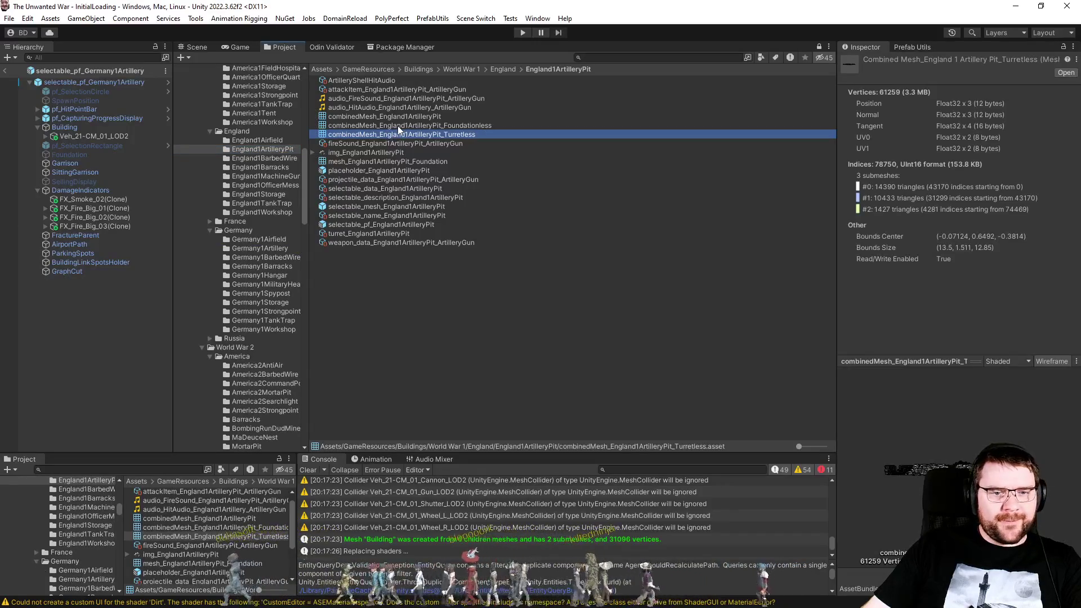
{"action": "left_click", "coordinate": [398, 126]}
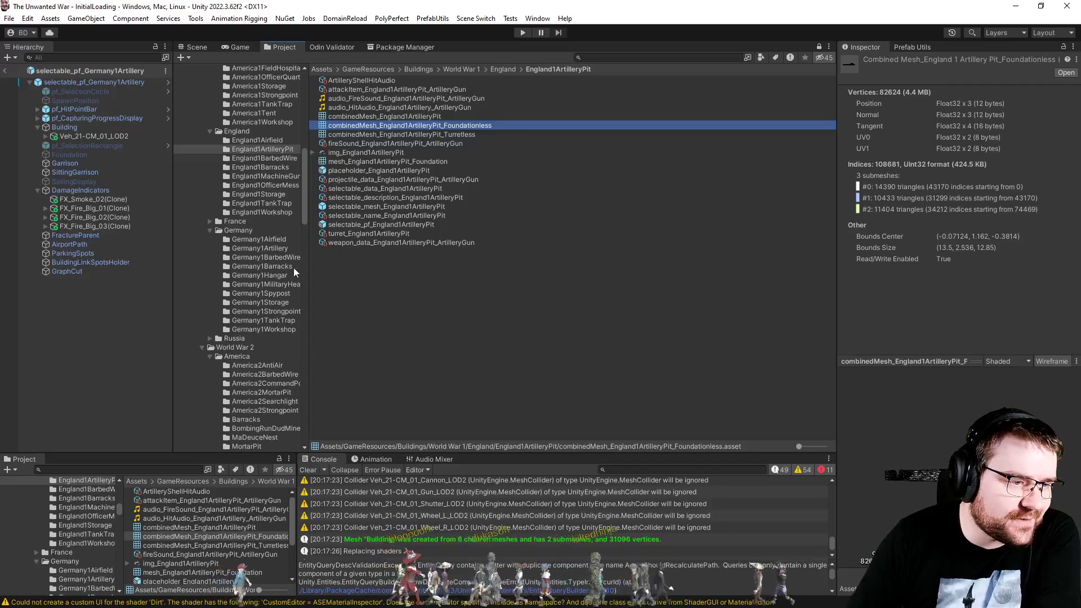
Inspect the Turretless and Foundationless combined meshes of LightMissileBattery and HeavyMissileBattery.
{"action": "scroll", "coordinate": [189, 246], "scroll_direction": "up", "scroll_amount": 6}
{"action": "left_click", "coordinate": [202, 190]}
{"action": "left_click", "coordinate": [210, 217]}
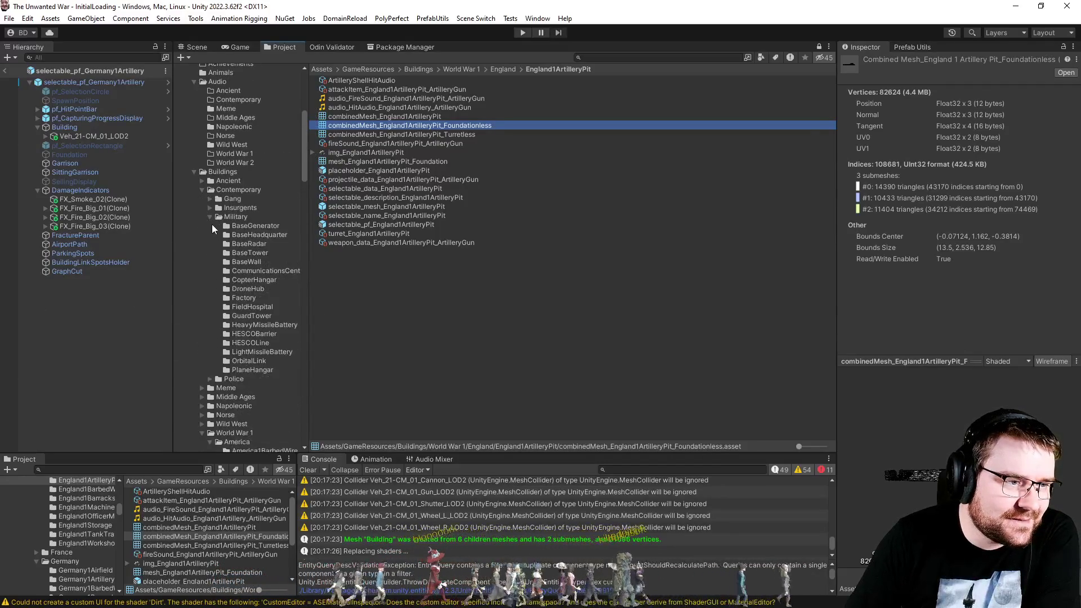
{"action": "left_click", "coordinate": [260, 353]}
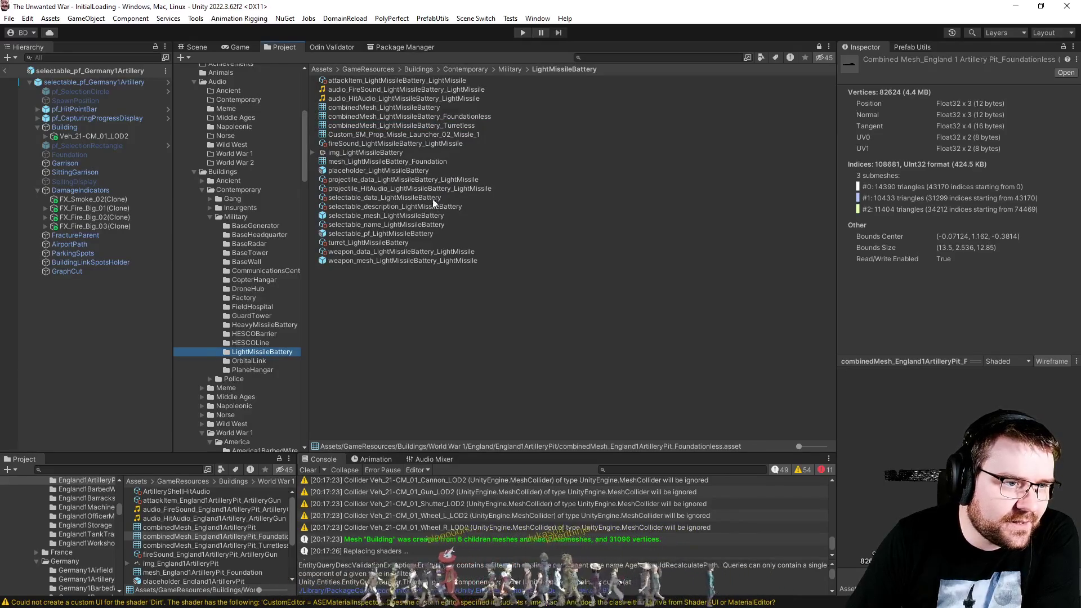
{"action": "left_click", "coordinate": [442, 124]}
{"action": "left_click", "coordinate": [443, 117]}
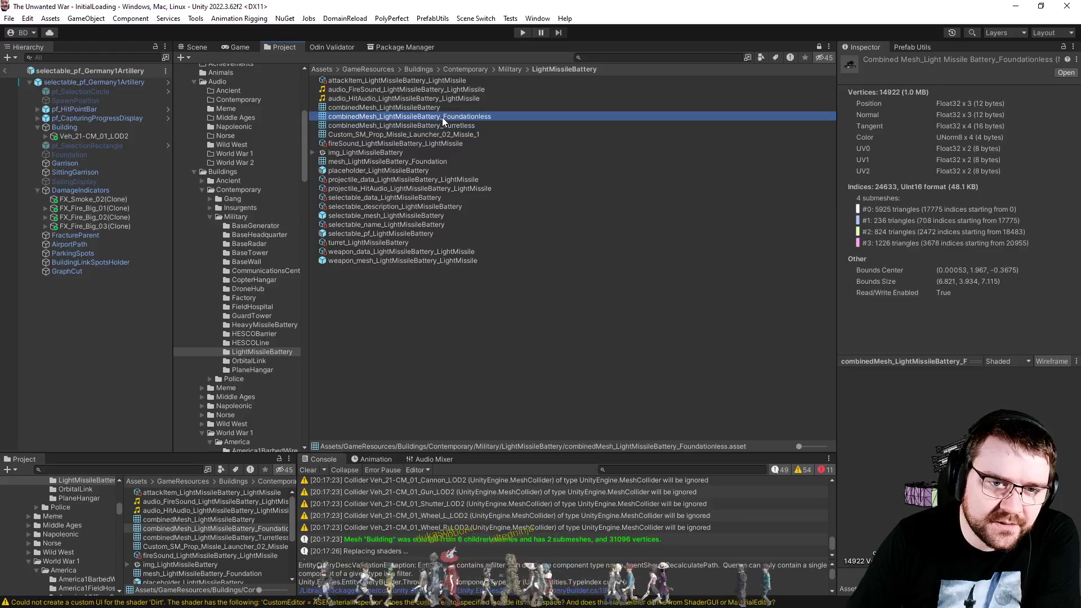
{"action": "left_click", "coordinate": [256, 317]}
{"action": "left_click", "coordinate": [260, 325]}
{"action": "left_click", "coordinate": [396, 126]}
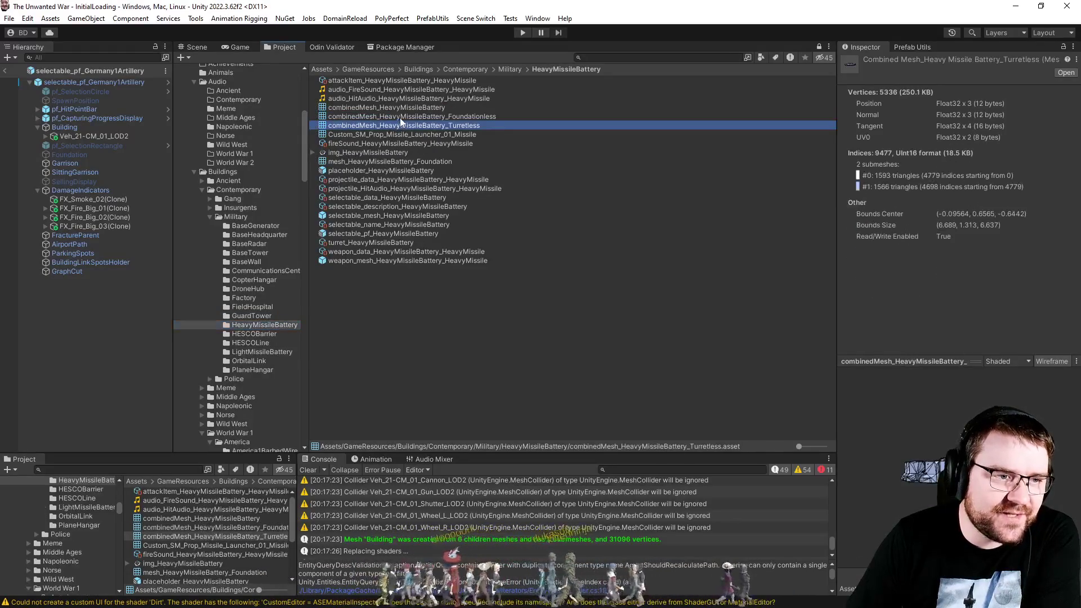
{"action": "left_click", "coordinate": [402, 117]}
{"action": "left_click", "coordinate": [395, 321]}
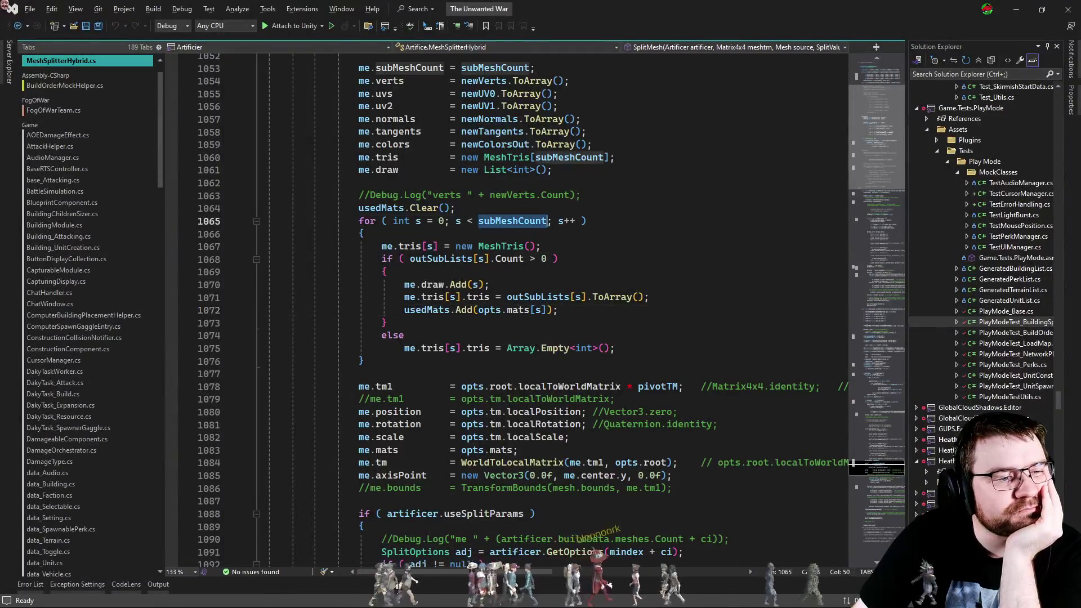
Search MeshSplitterHybrid.cs for 'subMeshCount=' assignments and review the code near lines 724 and 1052.
{"action": "scroll", "coordinate": [666, 344], "scroll_direction": "up", "scroll_amount": 5}
{"action": "scroll", "coordinate": [667, 345], "scroll_direction": "up", "scroll_amount": 7}
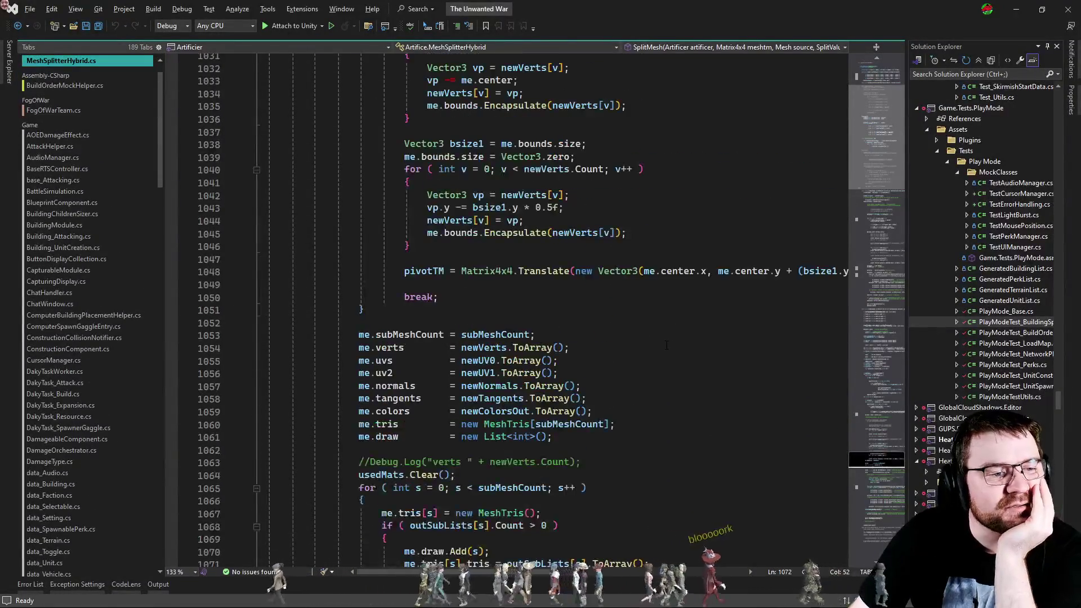
{"action": "scroll", "coordinate": [649, 352], "scroll_direction": "down", "scroll_amount": 8}
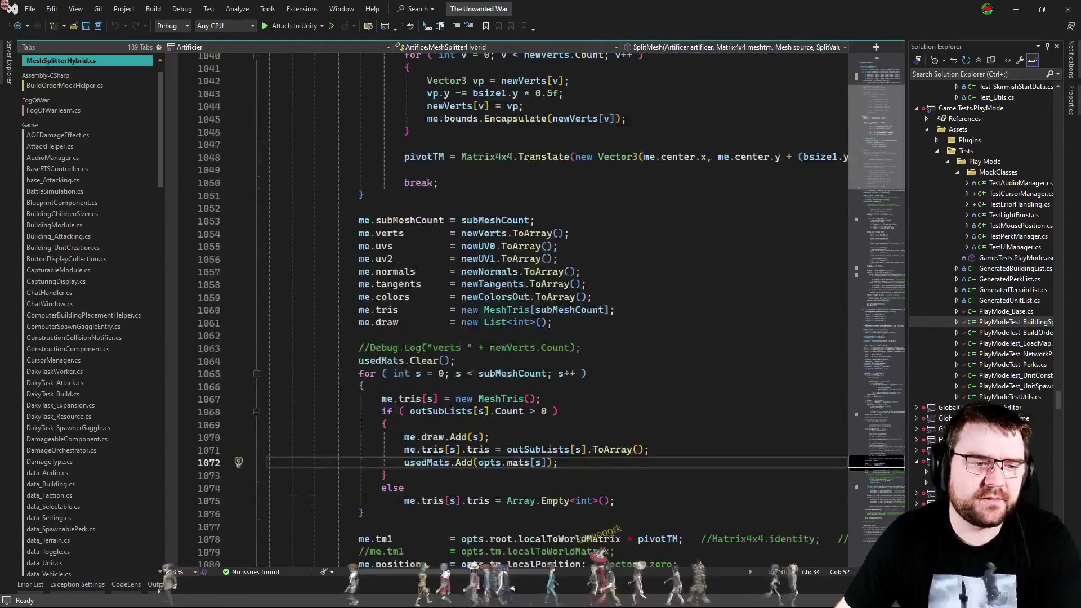
{"action": "double_click", "coordinate": [513, 373]}
{"action": "key", "text": "ctrl+f"}
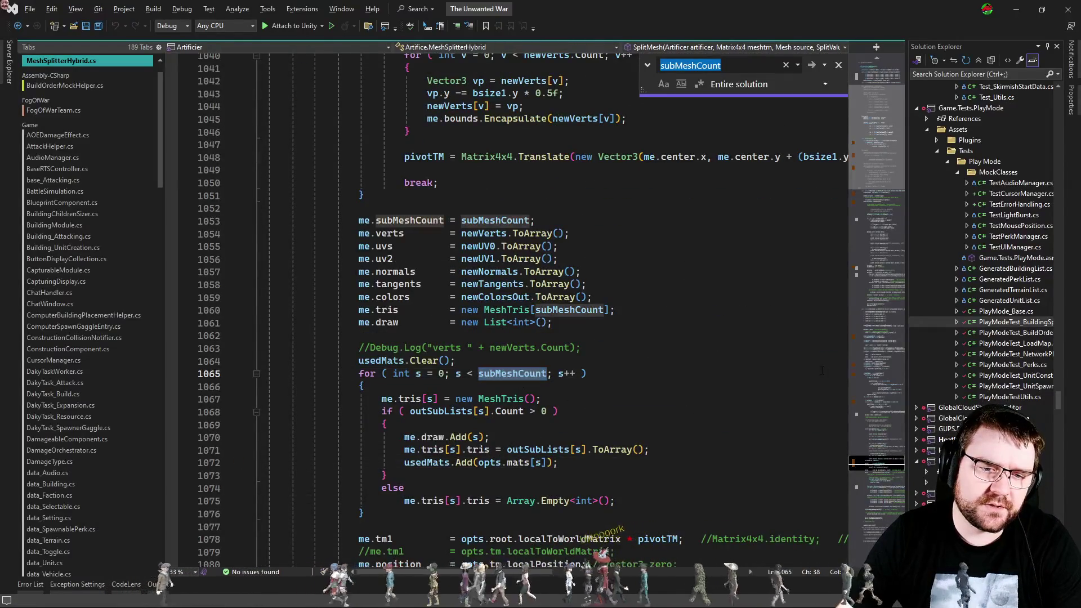
{"action": "key", "text": "End"}
{"action": "type", "text": "="}
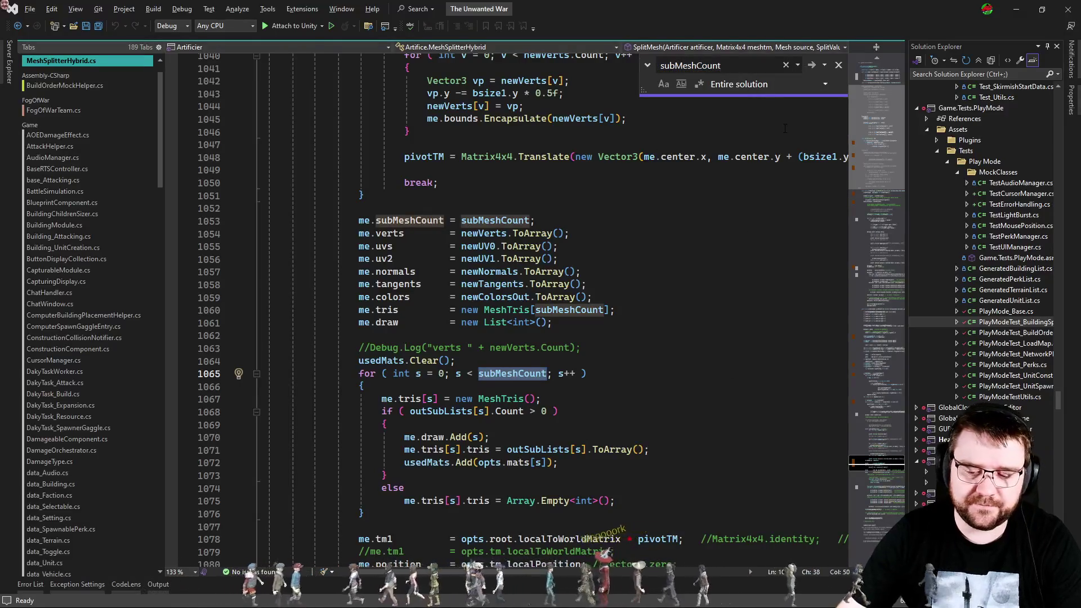
{"action": "key", "text": "Return"}
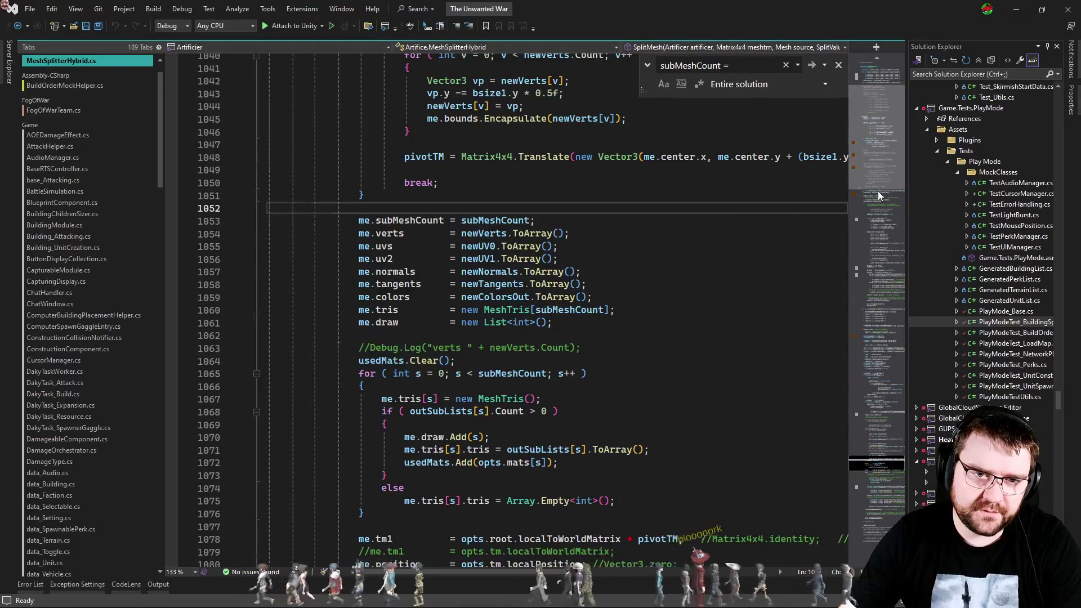
{"action": "key", "text": "Return"}
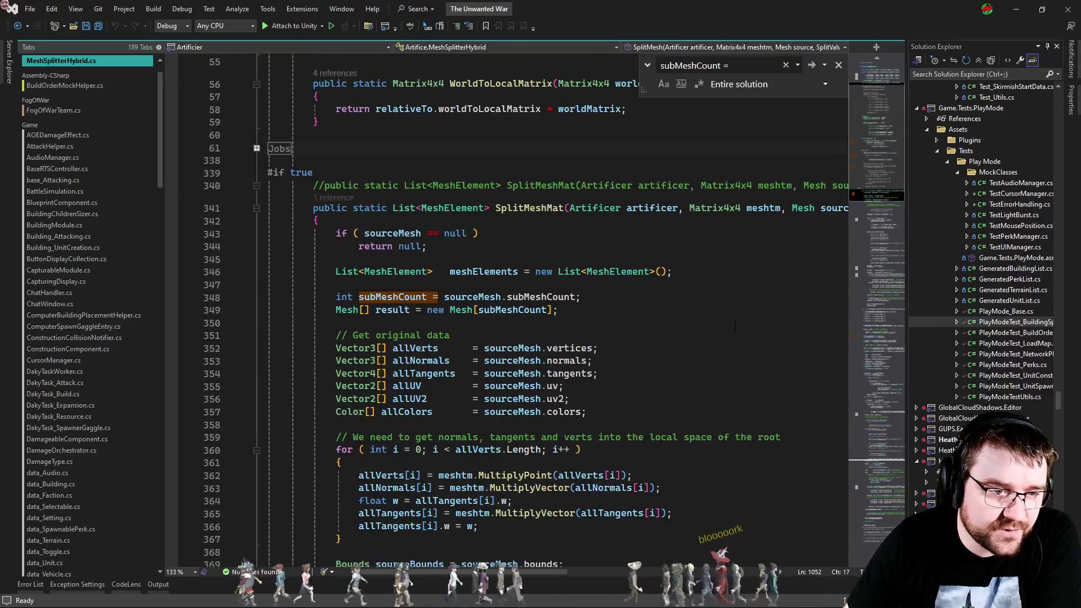
{"action": "left_click", "coordinate": [880, 337]}
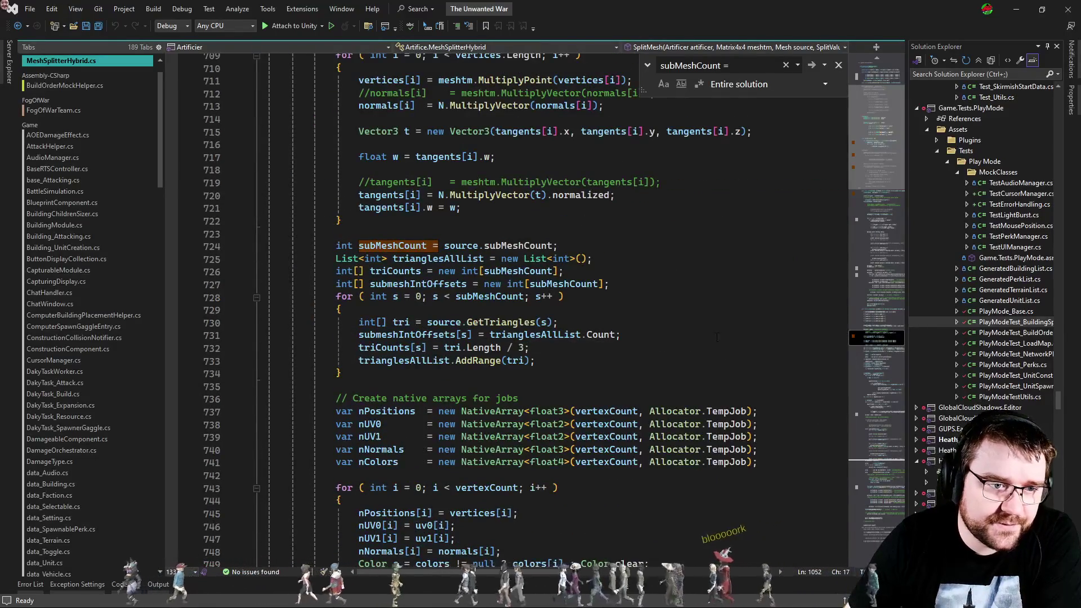
{"action": "left_click", "coordinate": [881, 464]}
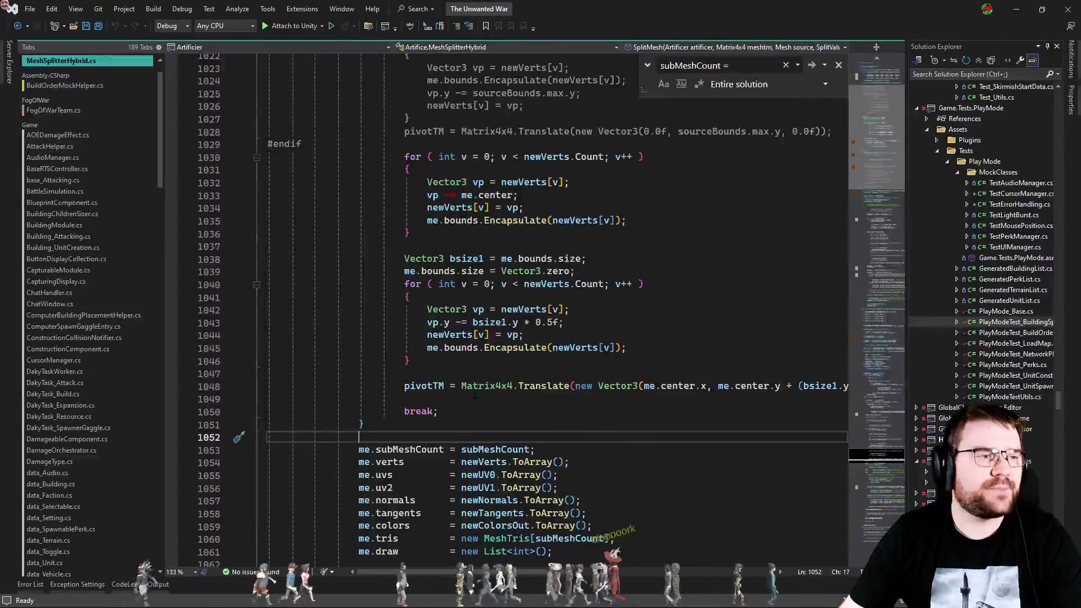
{"action": "scroll", "coordinate": [508, 426], "scroll_direction": "down", "scroll_amount": 6}
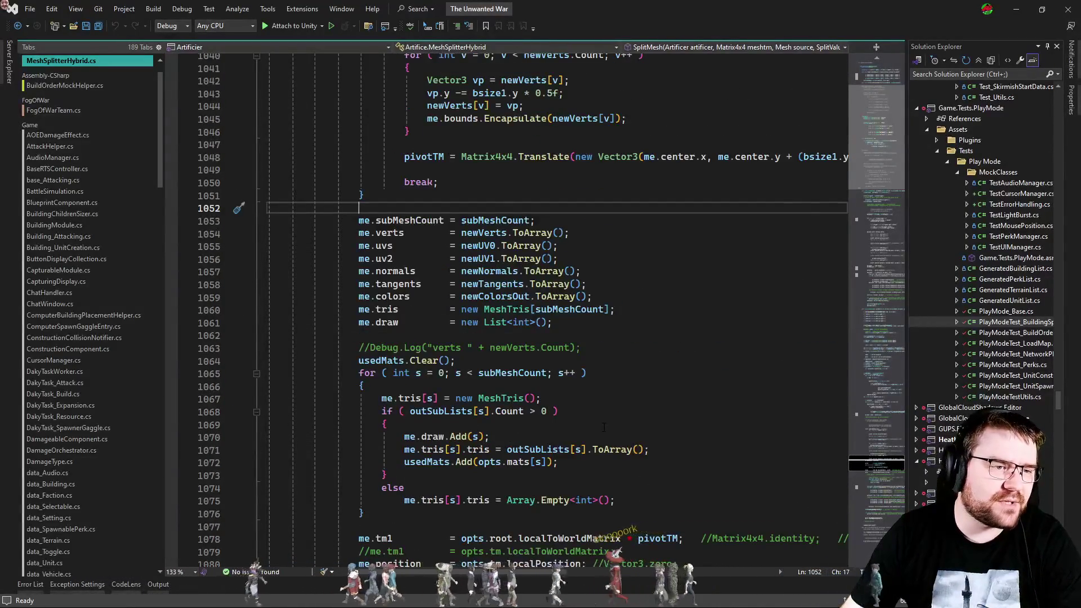
Switch to PlayModeTest_NetworkPlayer.cs and place the caret on PlaceBuilding_BuildingAddedAndPlaced's RebuildData call.
{"action": "key", "text": "ctrl+Tab"}
{"action": "key", "text": "ctrl+Tab"}
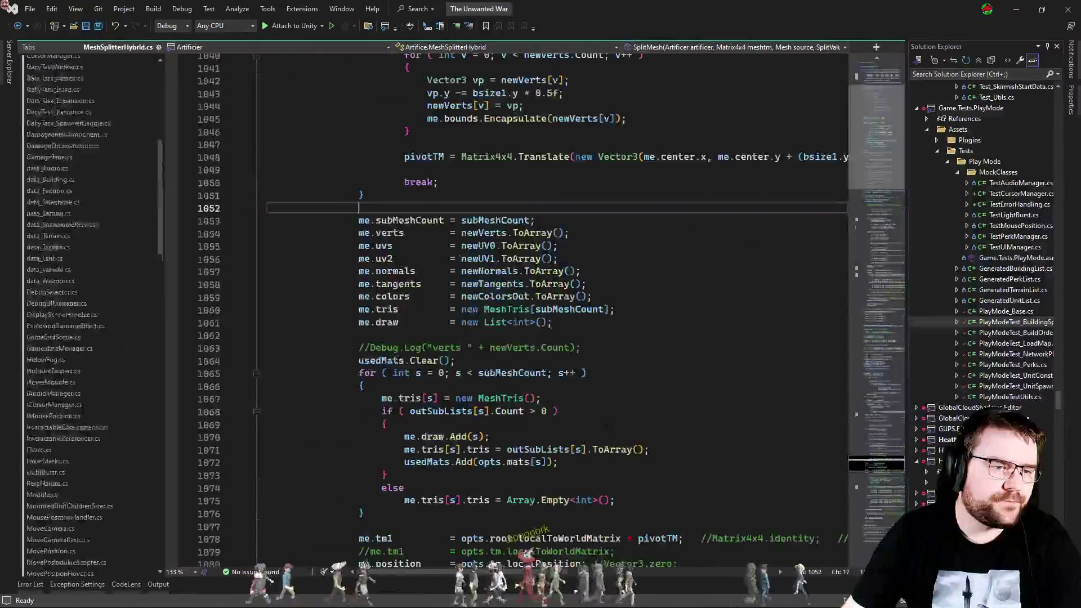
{"action": "key", "text": "ctrl+Tab"}
{"action": "key", "text": "Escape"}
{"action": "key", "text": "ctrl+Tab"}
{"action": "mouse_move", "coordinate": [312, 366]}
{"action": "left_mouse_down"}
{"action": "mouse_move", "coordinate": [495, 353]}
{"action": "mouse_move", "coordinate": [178, 342]}
{"action": "left_mouse_up"}
{"action": "left_click", "coordinate": [433, 378]}
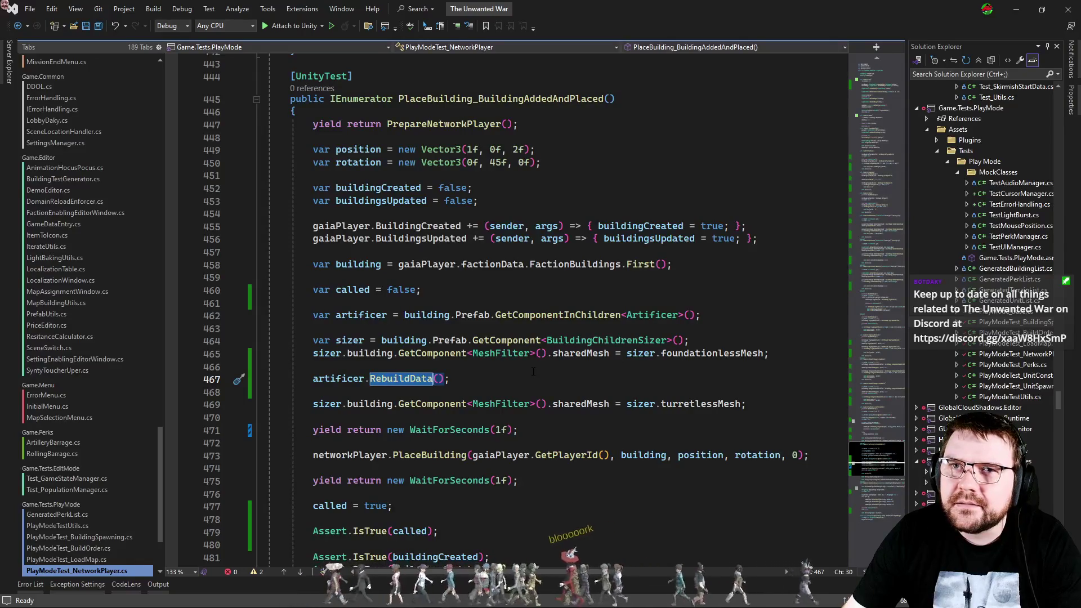
Follow RebuildData into Artificer.cs, review Init and UpdateMeshes, then return to MeshSplitterHybrid.cs.
{"action": "left_click", "coordinate": [395, 379], "text": "ctrl"}
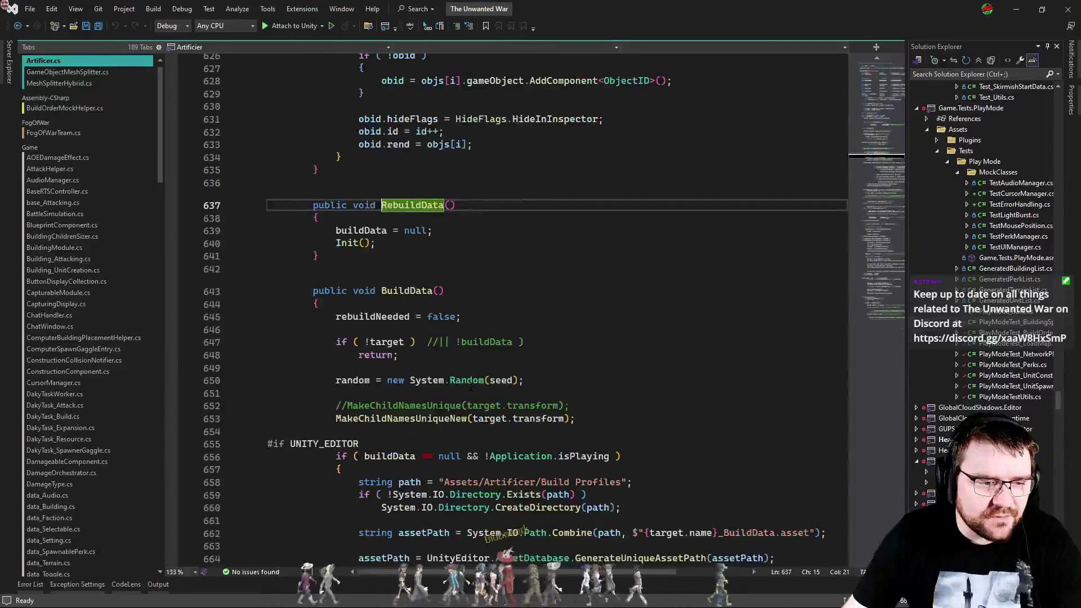
{"action": "left_click", "coordinate": [355, 359], "text": "ctrl"}
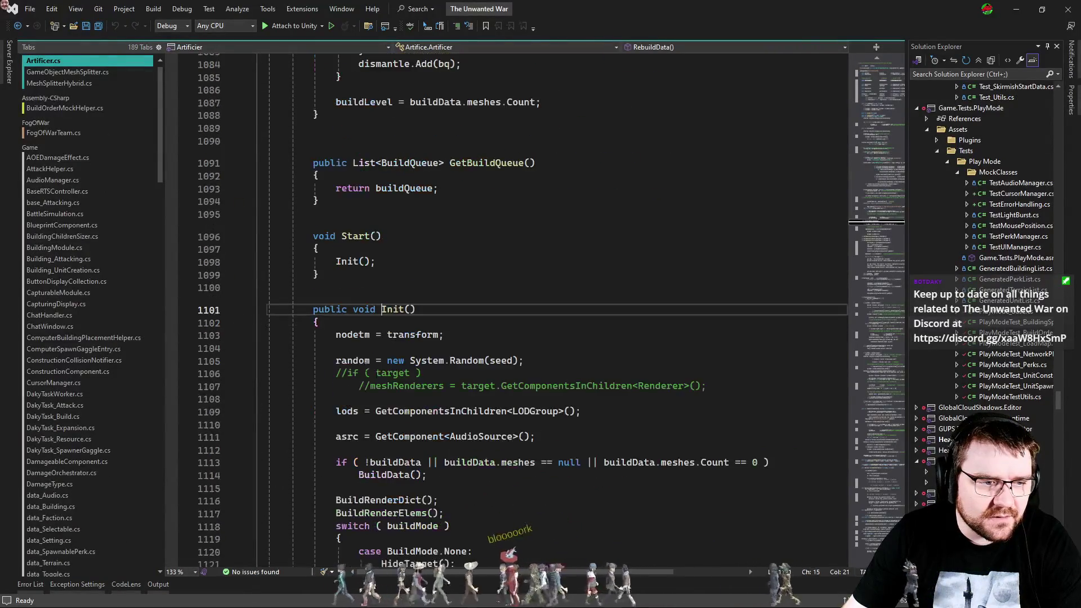
{"action": "scroll", "coordinate": [538, 430], "scroll_direction": "down", "scroll_amount": 9}
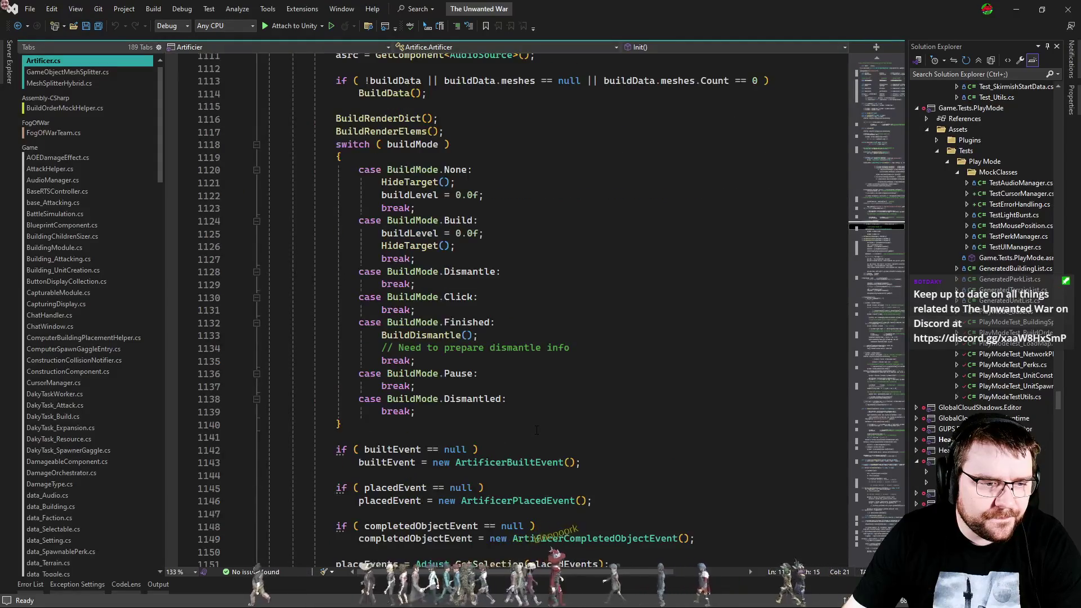
{"action": "scroll", "coordinate": [537, 430], "scroll_direction": "down", "scroll_amount": 14}
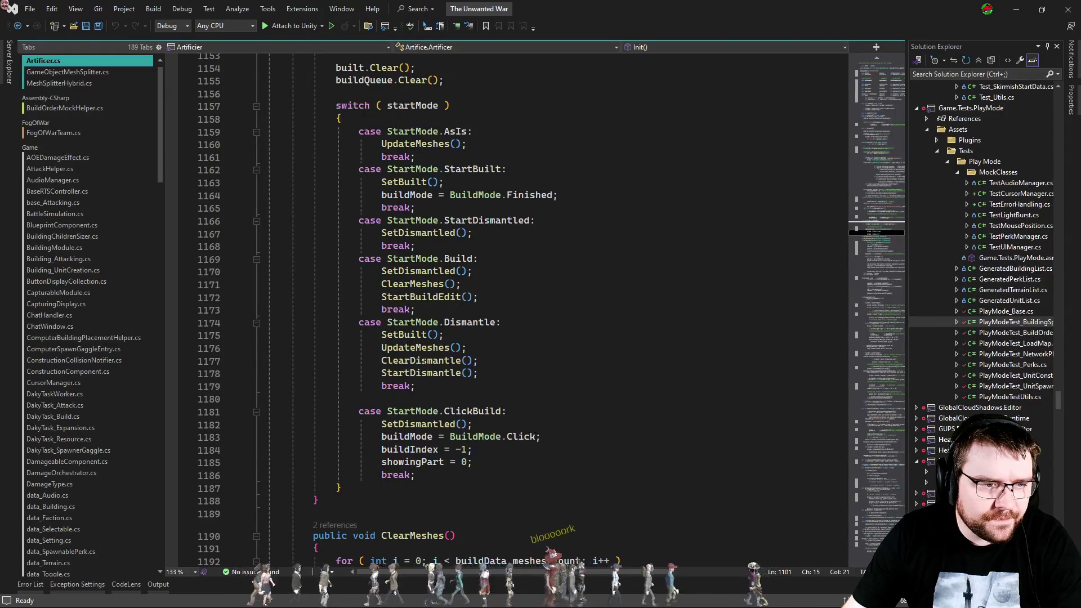
{"action": "left_click", "coordinate": [414, 350], "text": "ctrl"}
{"action": "scroll", "coordinate": [478, 405], "scroll_direction": "down", "scroll_amount": 9}
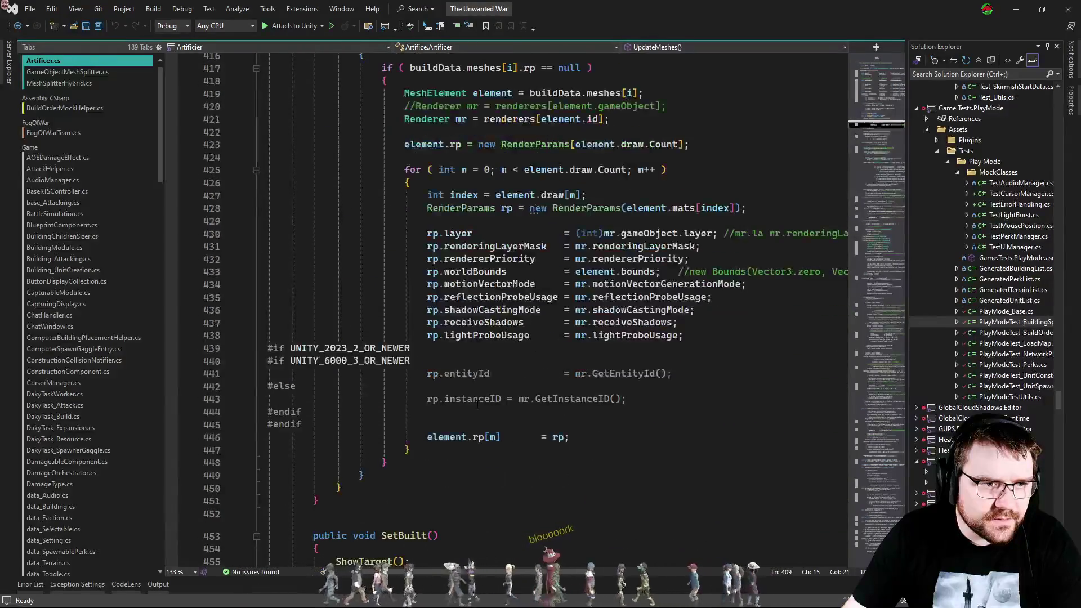
{"action": "scroll", "coordinate": [477, 404], "scroll_direction": "down", "scroll_amount": 5}
{"action": "scroll", "coordinate": [478, 404], "scroll_direction": "up", "scroll_amount": 7}
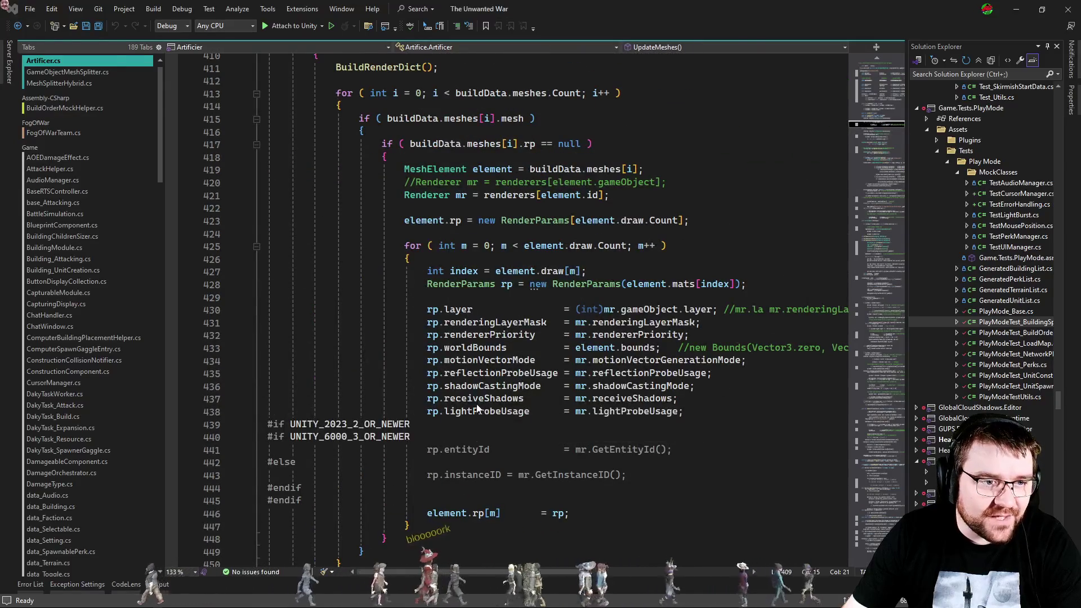
{"action": "key", "text": "ctrl+Tab"}
{"action": "key", "text": "ctrl+Tab"}
{"action": "key", "text": "ctrl+Tab"}
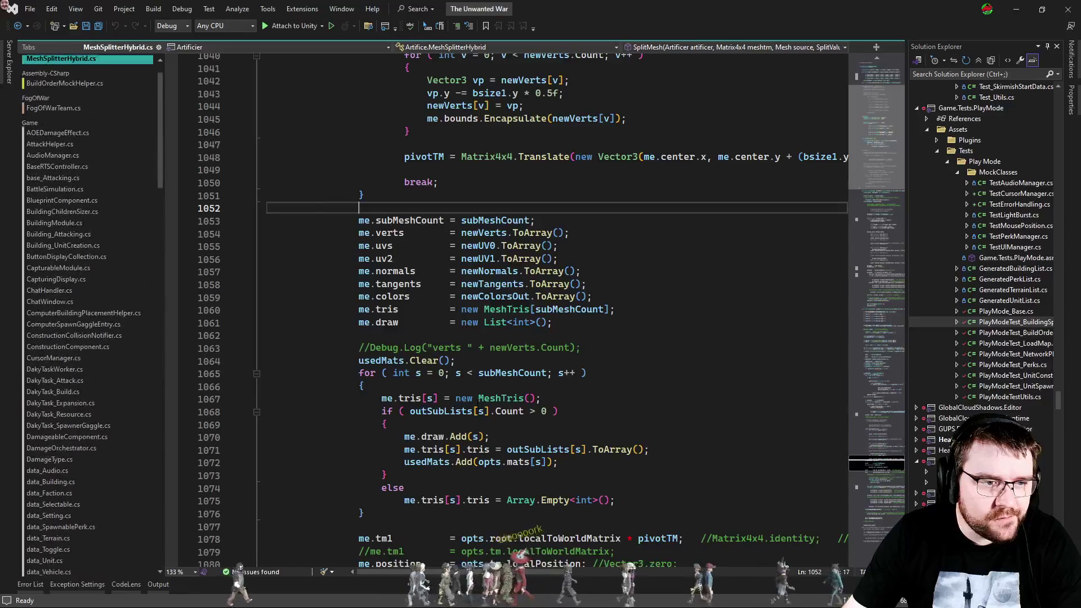
Trace the callers of SplitMesh in MeshSplitterHybrid.cs to its call in GameObjectMeshSplitter.
{"action": "left_click", "coordinate": [637, 218]}
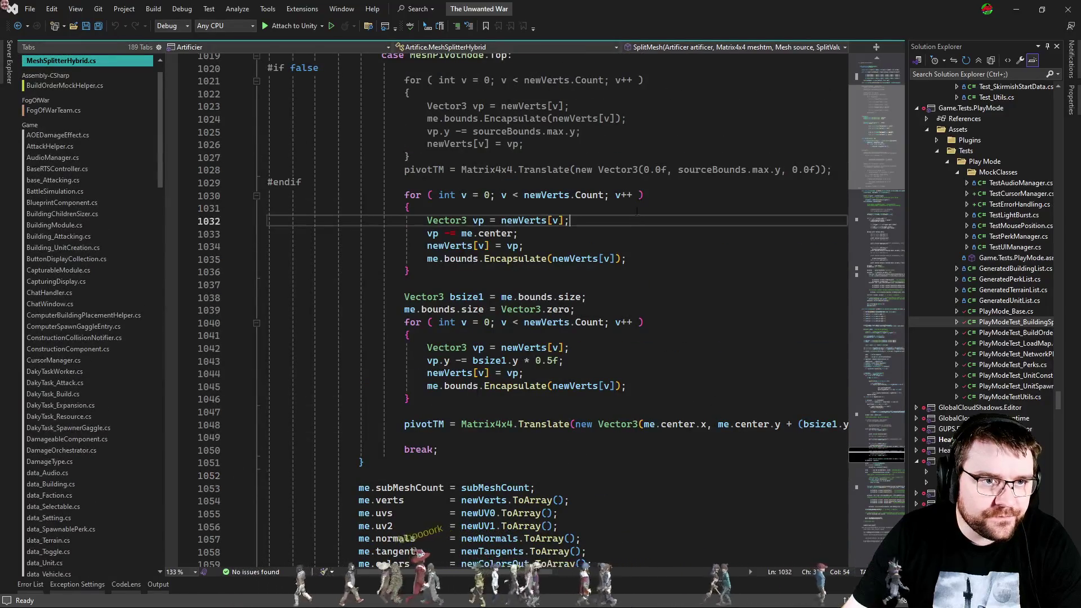
{"action": "left_click", "coordinate": [695, 50]}
{"action": "left_click", "coordinate": [647, 72]}
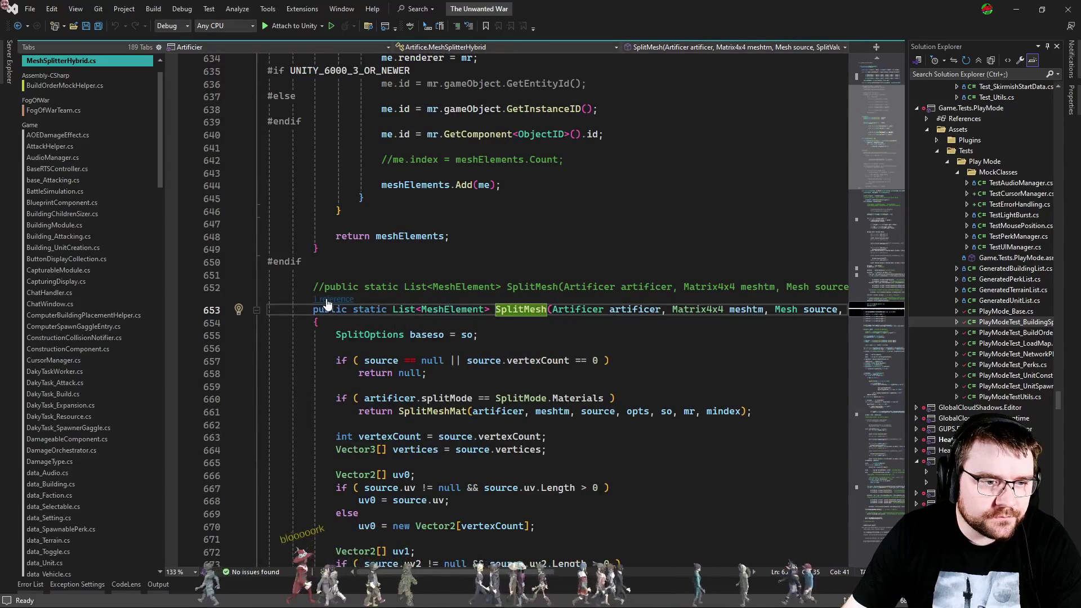
{"action": "left_click", "coordinate": [327, 301]}
{"action": "double_click", "coordinate": [400, 270]}
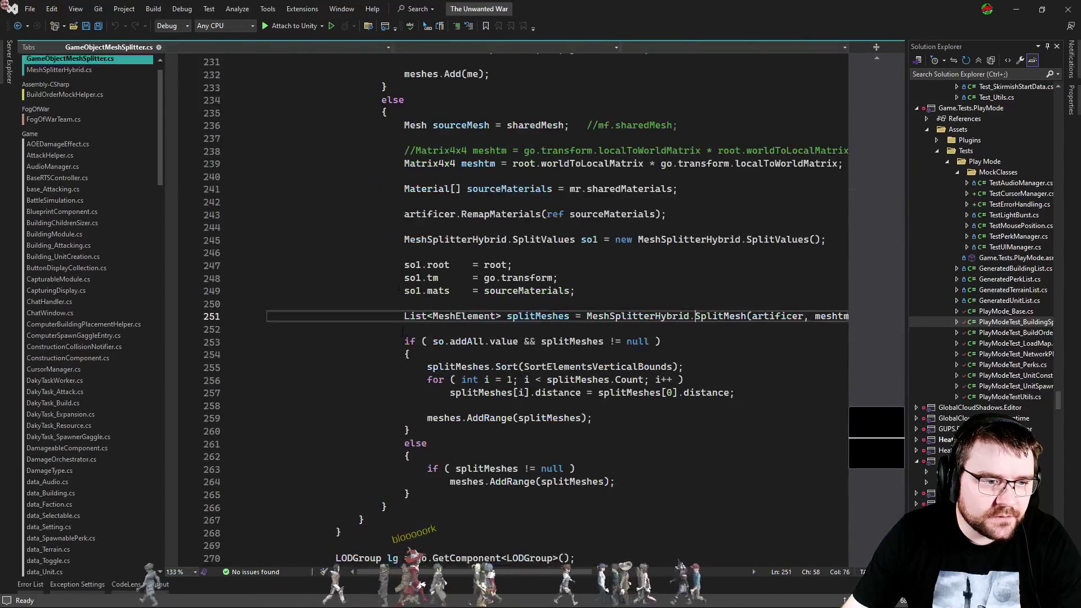
{"action": "scroll", "coordinate": [563, 309], "scroll_direction": "up", "scroll_amount": 20}
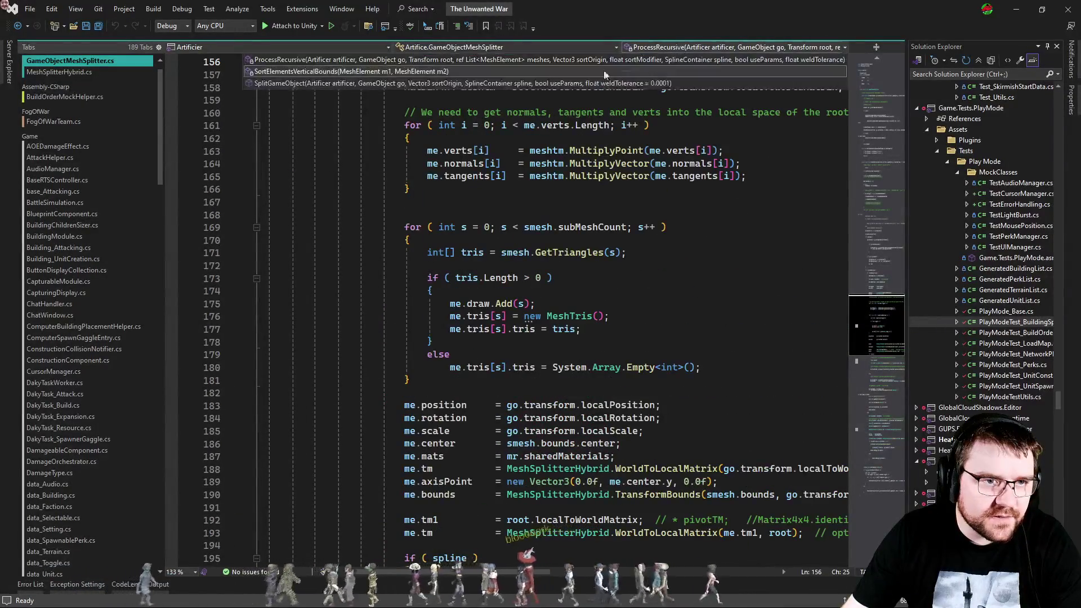
Follow ProcessRecursive from its declaration to its call site at line 46.
{"action": "left_click", "coordinate": [562, 63]}
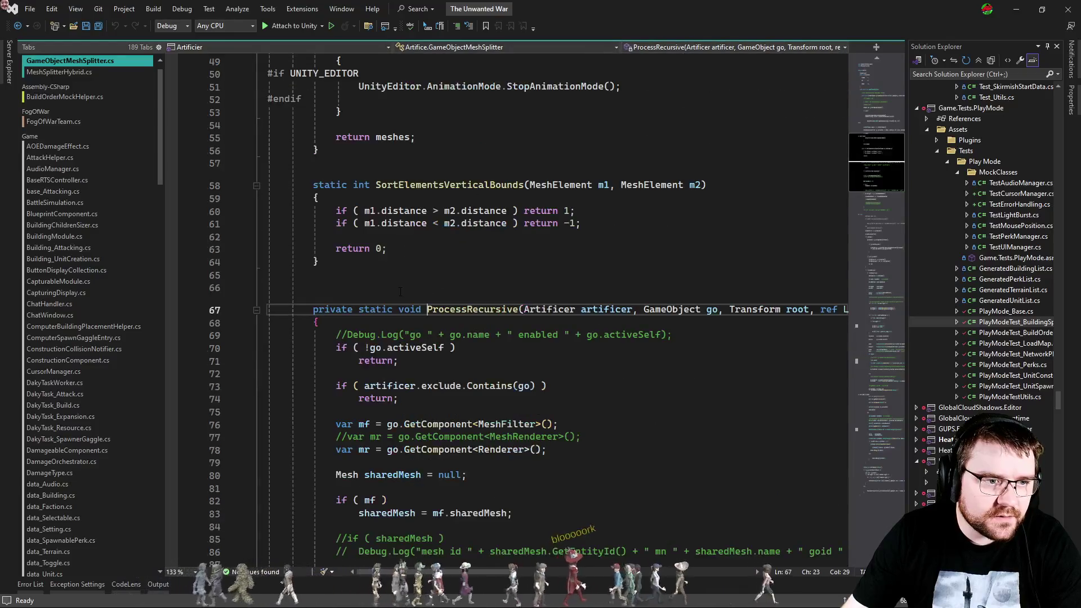
{"action": "left_click", "coordinate": [336, 300]}
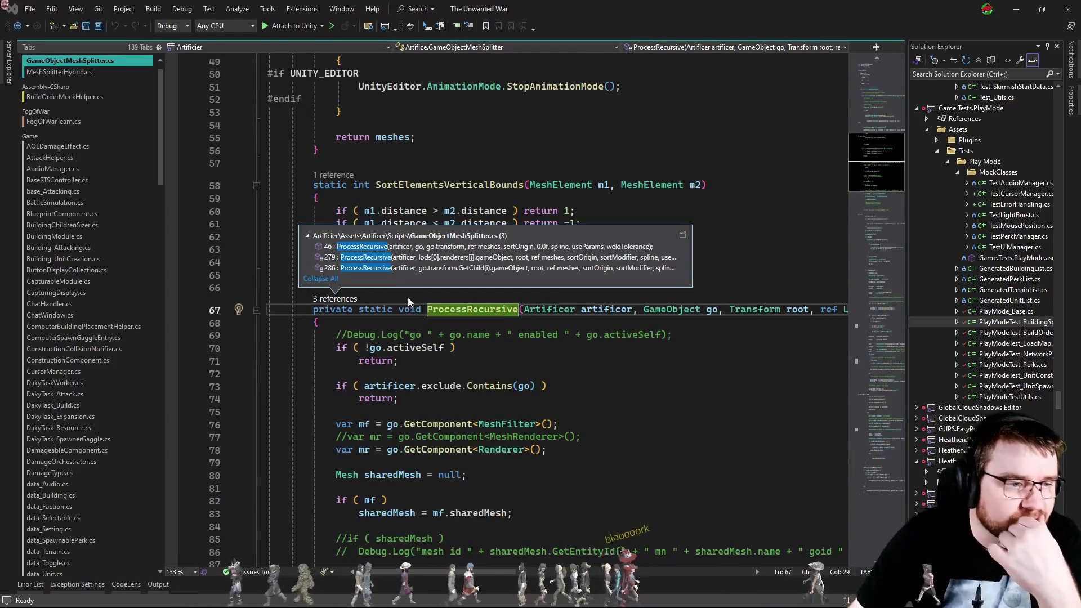
{"action": "double_click", "coordinate": [384, 246]}
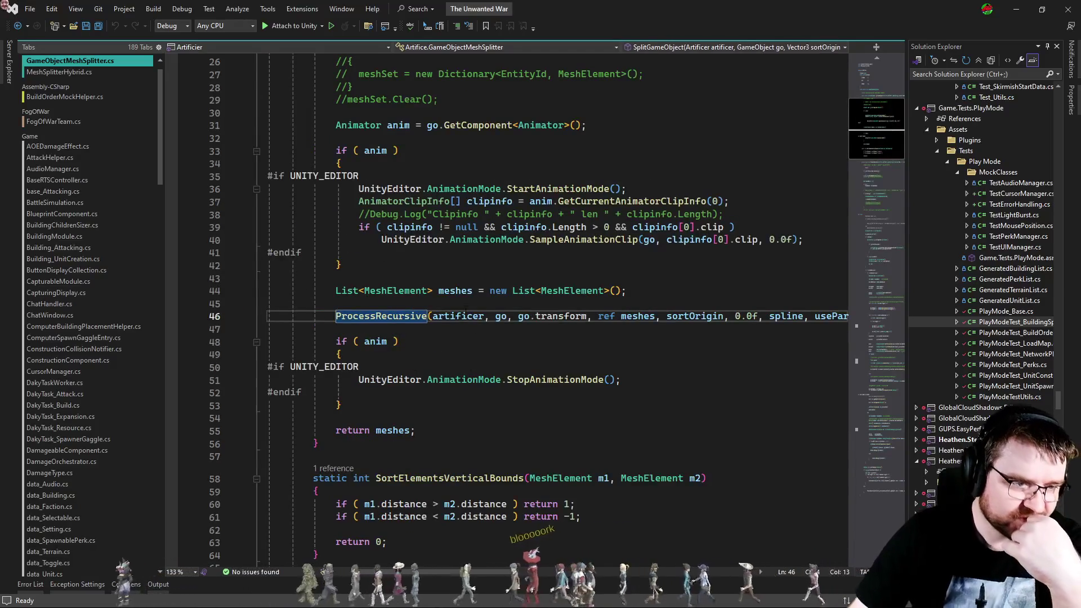
{"action": "scroll", "coordinate": [455, 302], "scroll_direction": "up", "scroll_amount": 1}
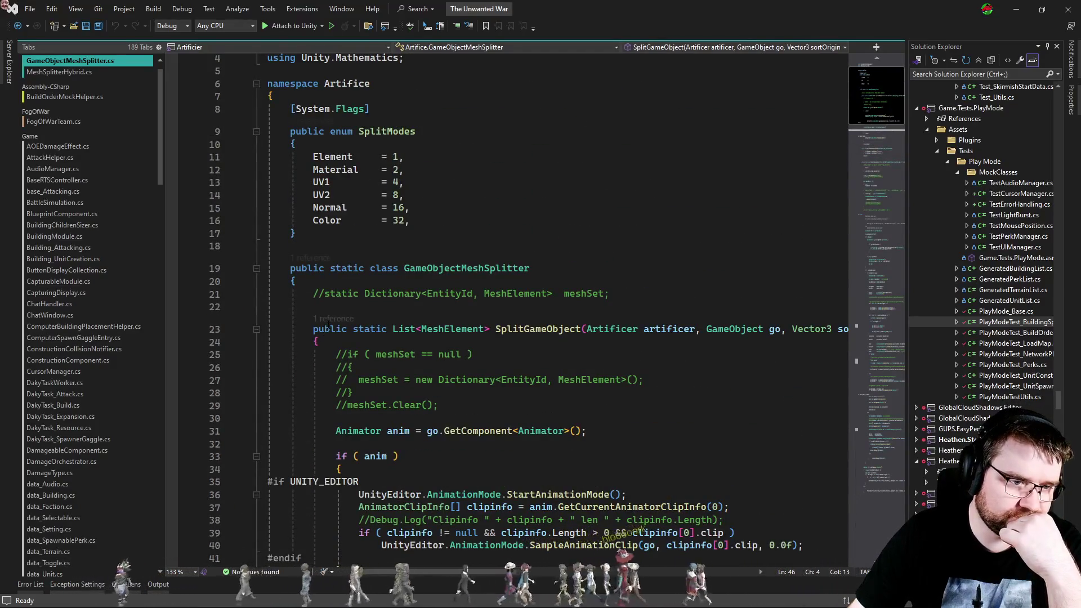
Inspect the SplitGameObject call in Artificer's BuildData, then return to PlayModeTest_NetworkPlayer.cs.
{"action": "left_click", "coordinate": [333, 319]}
{"action": "double_click", "coordinate": [424, 287]}
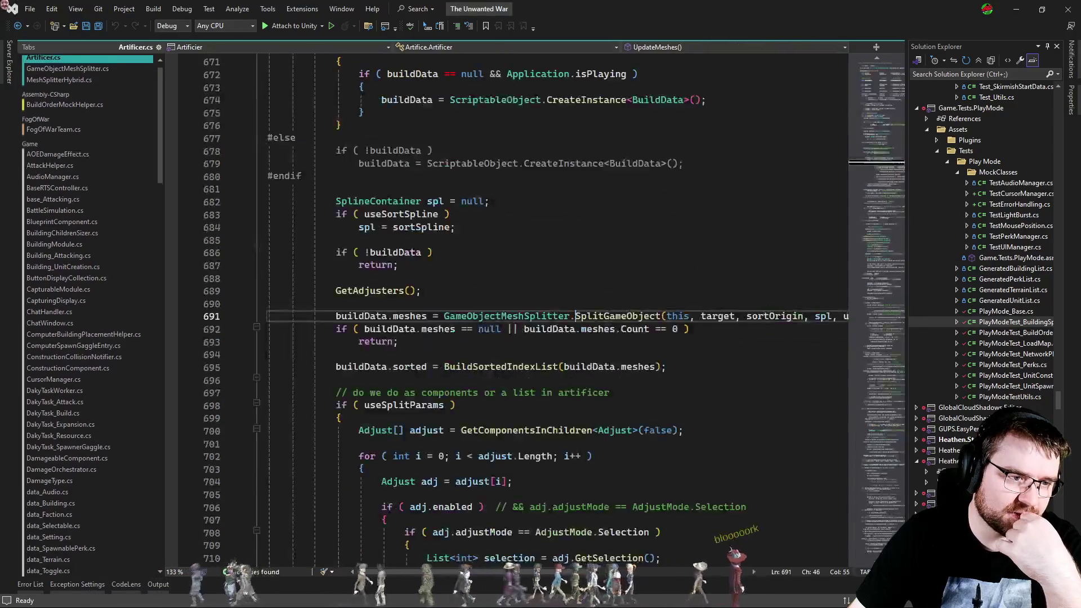
{"action": "scroll", "coordinate": [411, 380], "scroll_direction": "up", "scroll_amount": 10}
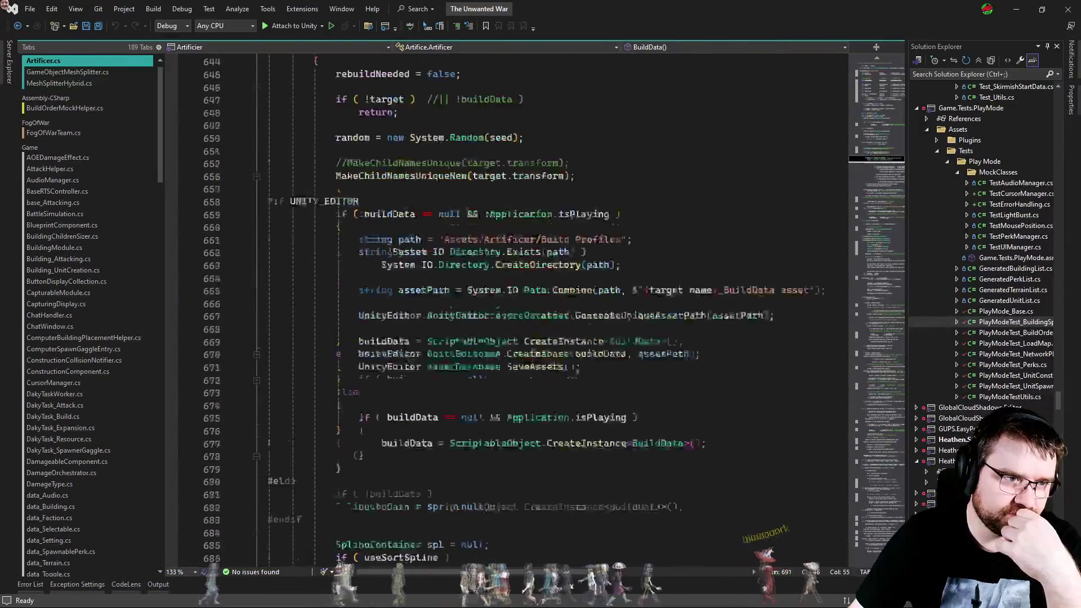
{"action": "scroll", "coordinate": [405, 349], "scroll_direction": "down", "scroll_amount": 6}
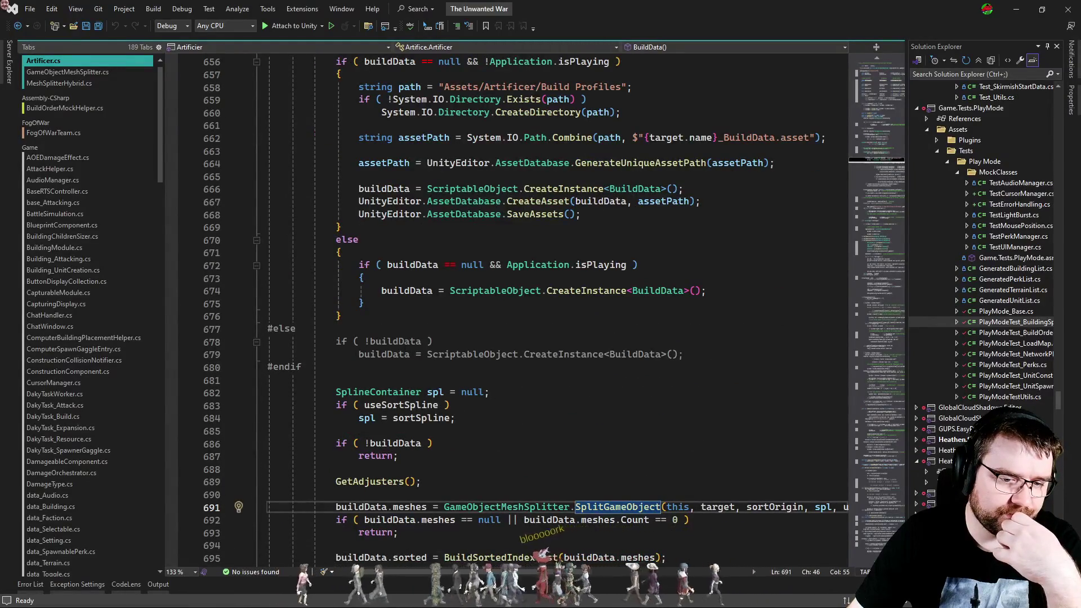
{"action": "scroll", "coordinate": [632, 561], "scroll_direction": "right", "scroll_amount": 3}
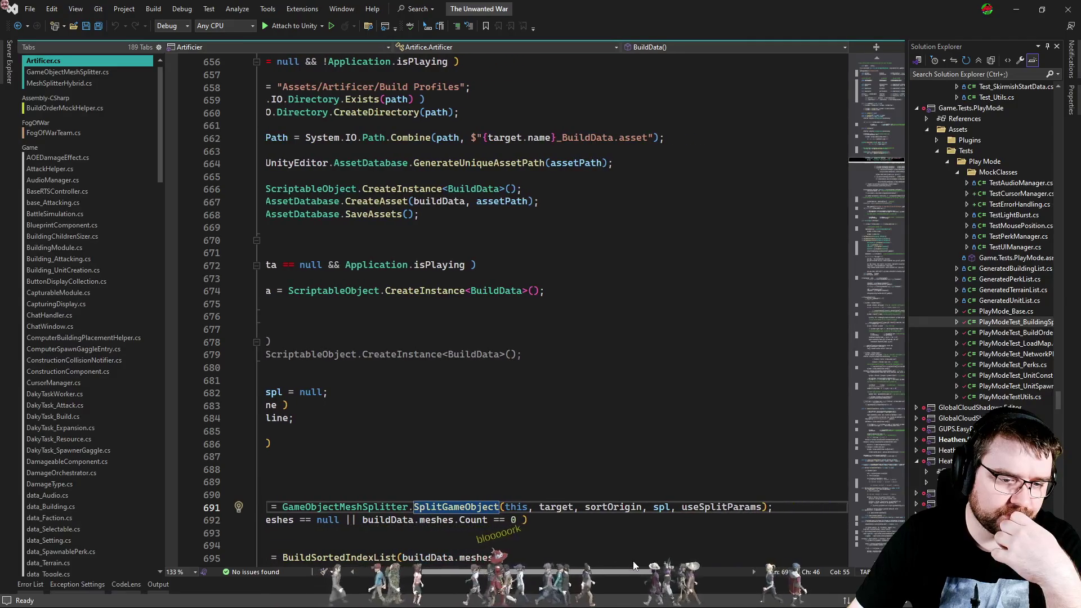
{"action": "scroll", "coordinate": [633, 562], "scroll_direction": "left", "scroll_amount": 3}
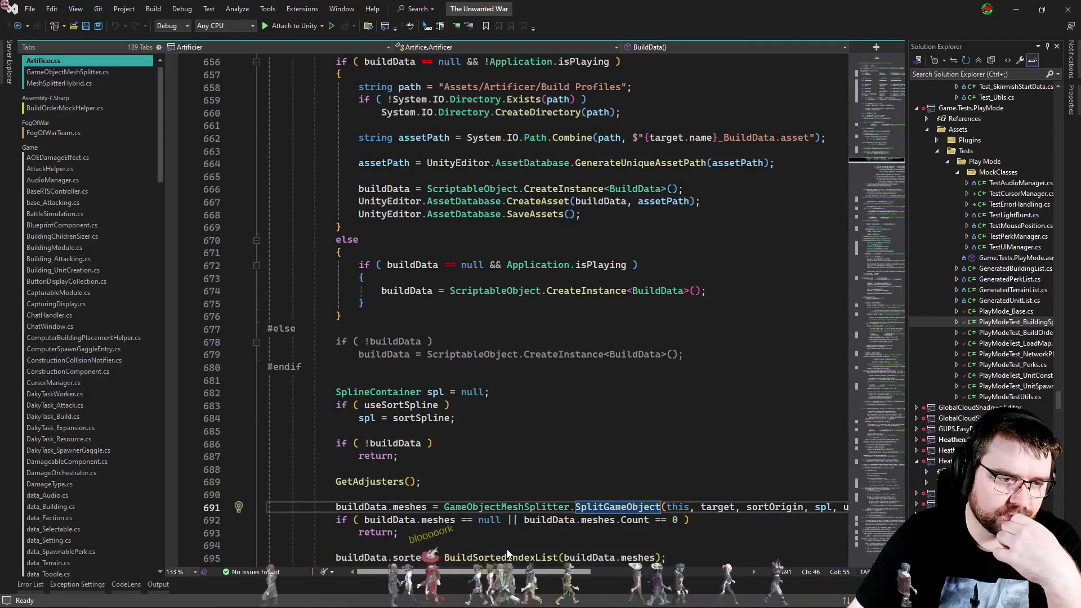
{"action": "scroll", "coordinate": [548, 555], "scroll_direction": "right", "scroll_amount": 3}
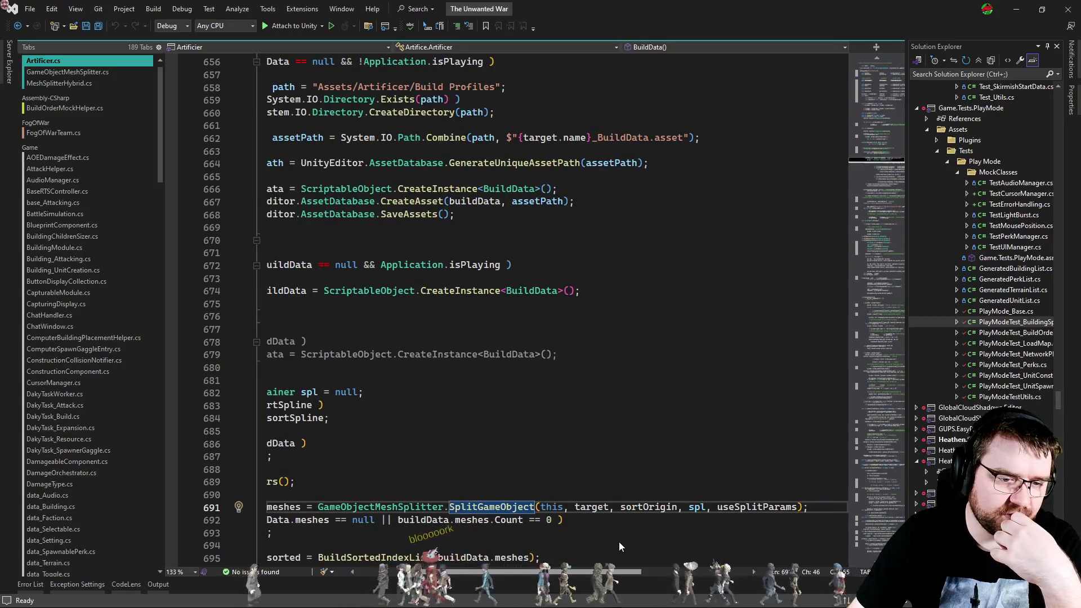
{"action": "scroll", "coordinate": [521, 546], "scroll_direction": "left", "scroll_amount": 3}
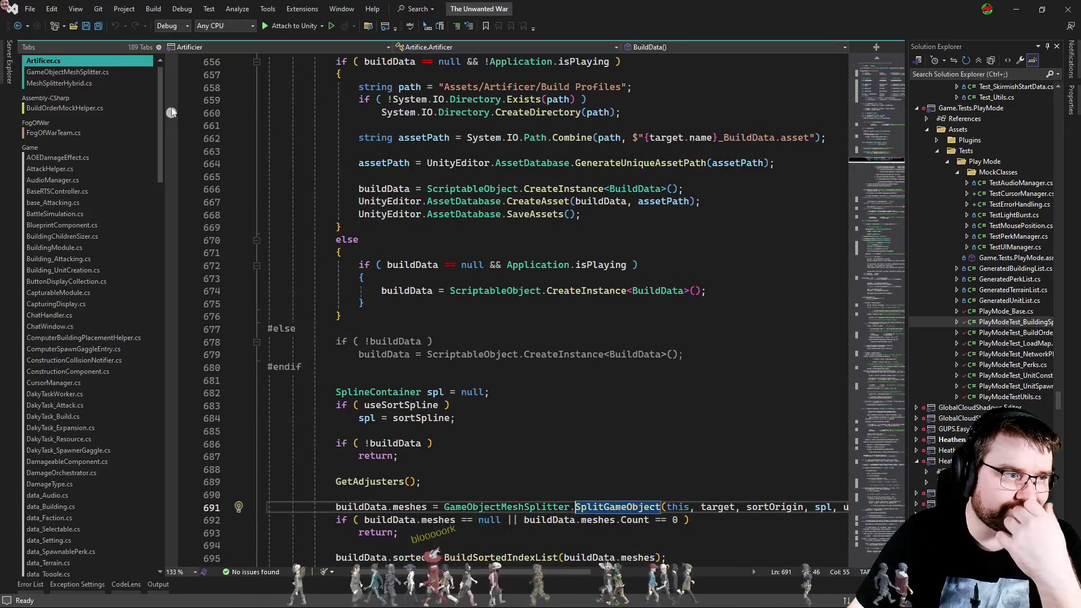
{"action": "left_click", "coordinate": [61, 82]}
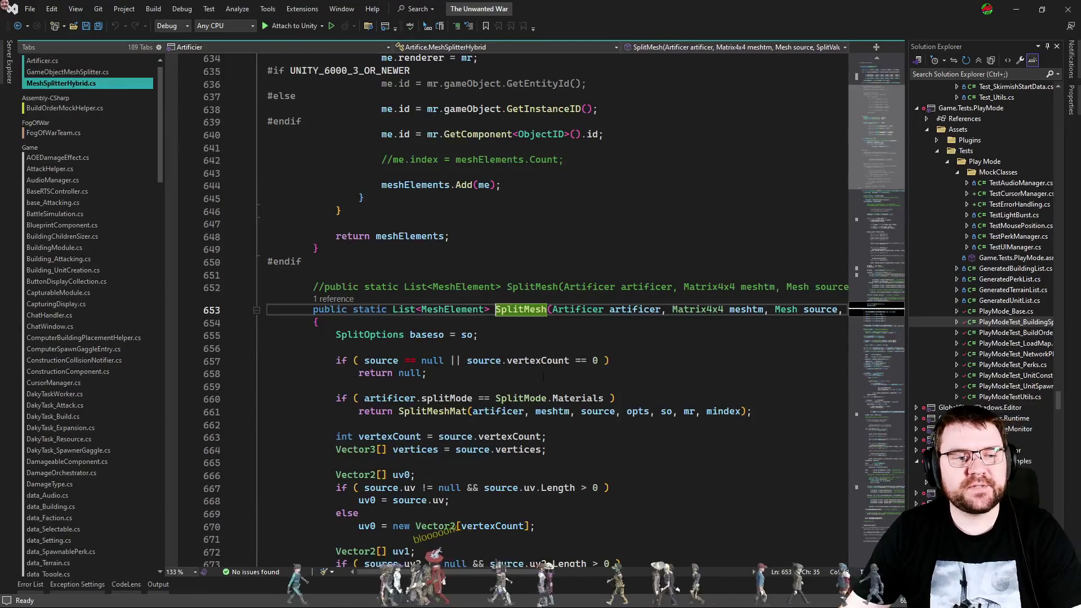
{"action": "key", "text": "ctrl+Tab"}
{"action": "key", "text": "ctrl+Tab"}
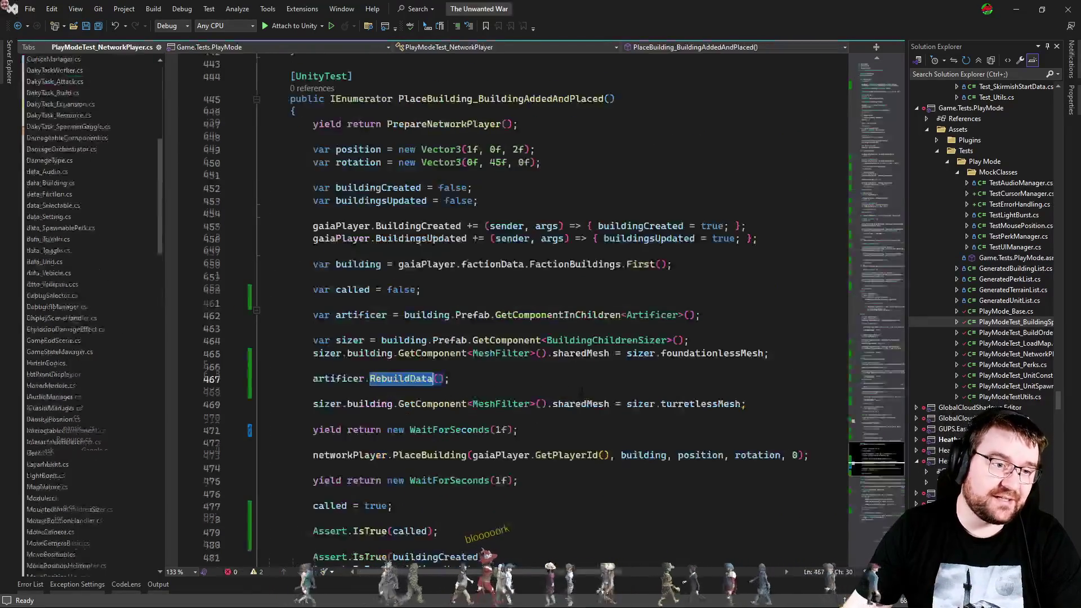
Put the caret on line 468 below RebuildData and switch to the Unity editor.
{"action": "scroll", "coordinate": [101, 472], "scroll_direction": "down", "scroll_amount": 3}
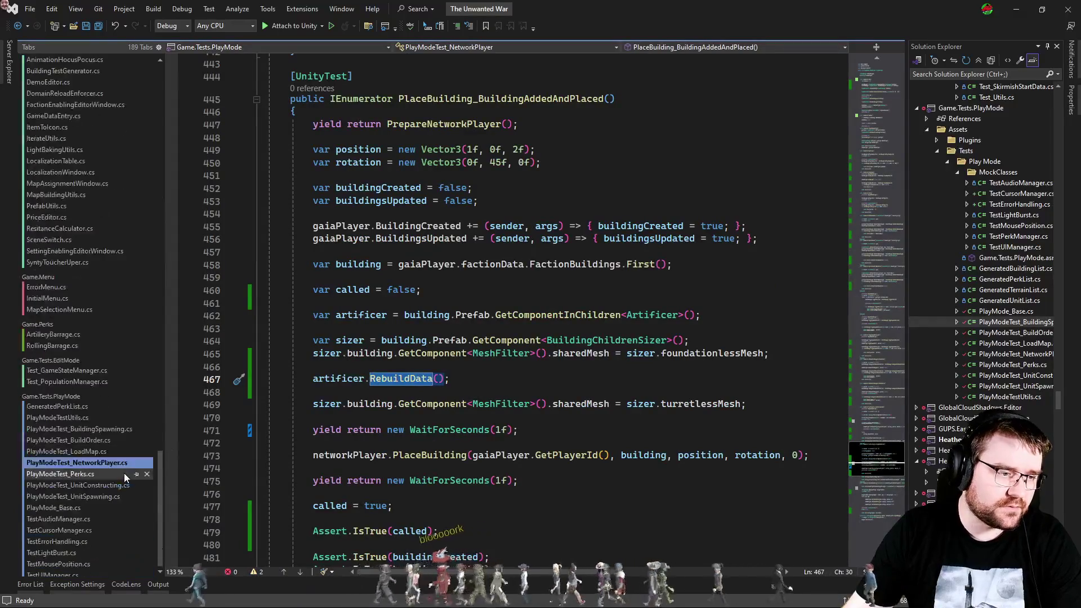
{"action": "left_click", "coordinate": [466, 390]}
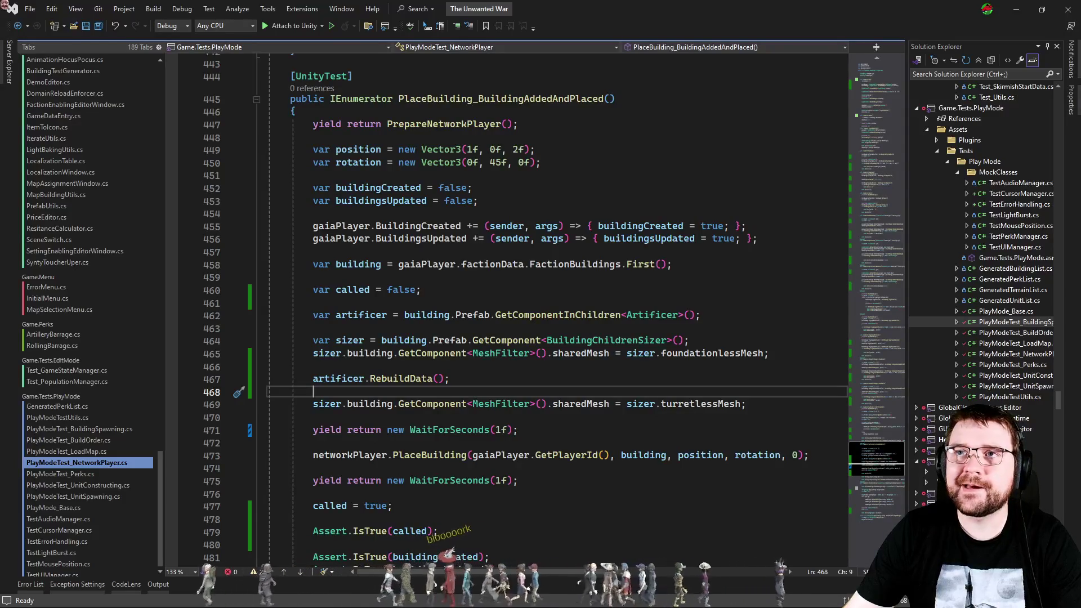
{"action": "key", "text": "alt+Tab"}
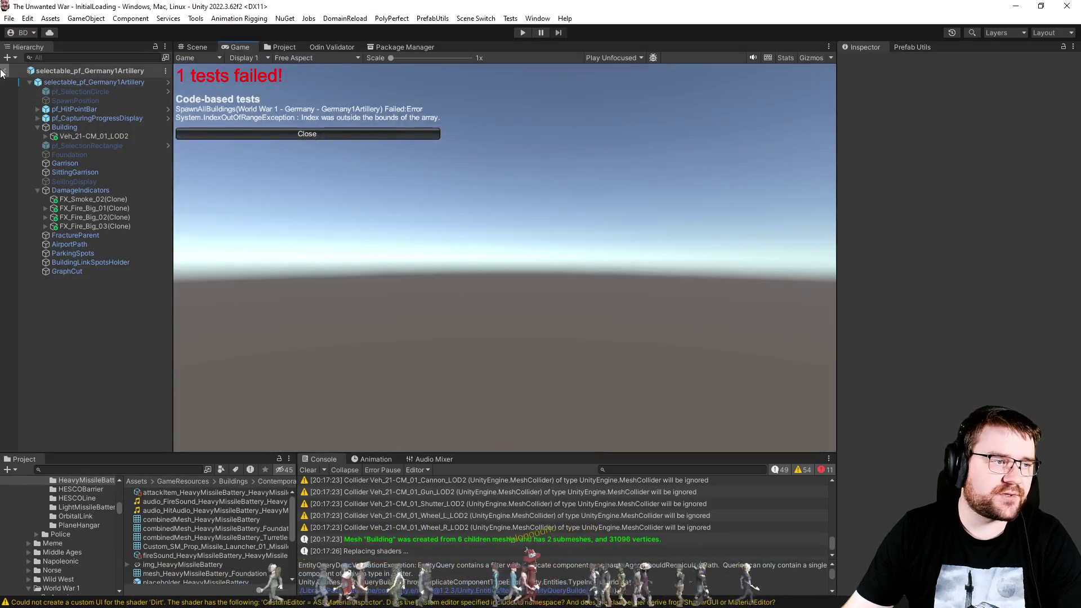
Exit the Germany1Artillery prefab back to the scene using the Hierarchy back arrow.
{"action": "left_click", "coordinate": [4, 70]}
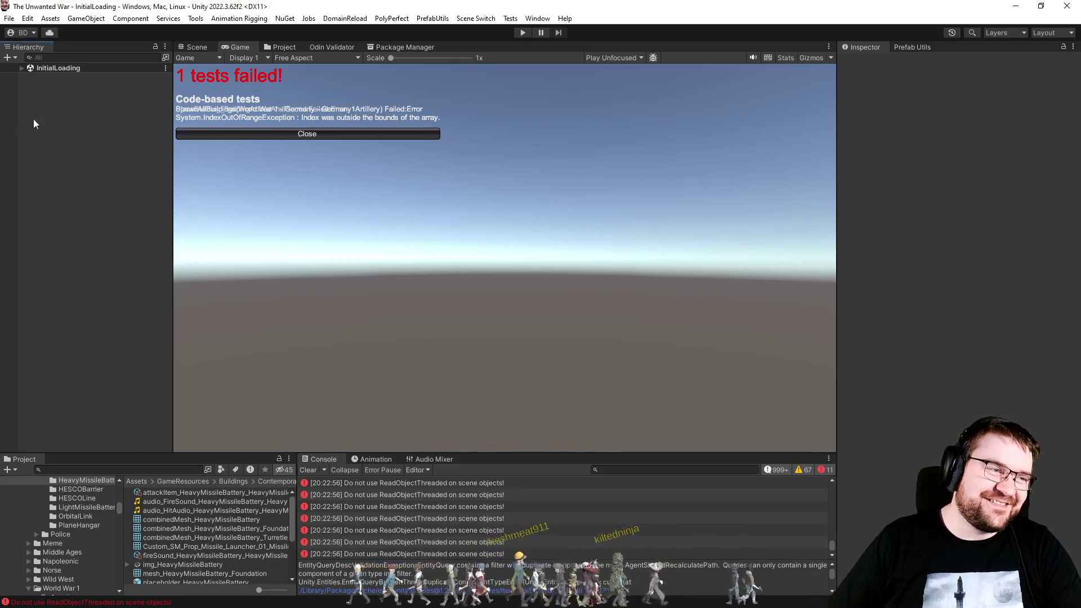
Expand the InitialLoading scene, move the test progress box aside, and browse the building asset folders.
{"action": "left_click", "coordinate": [20, 69]}
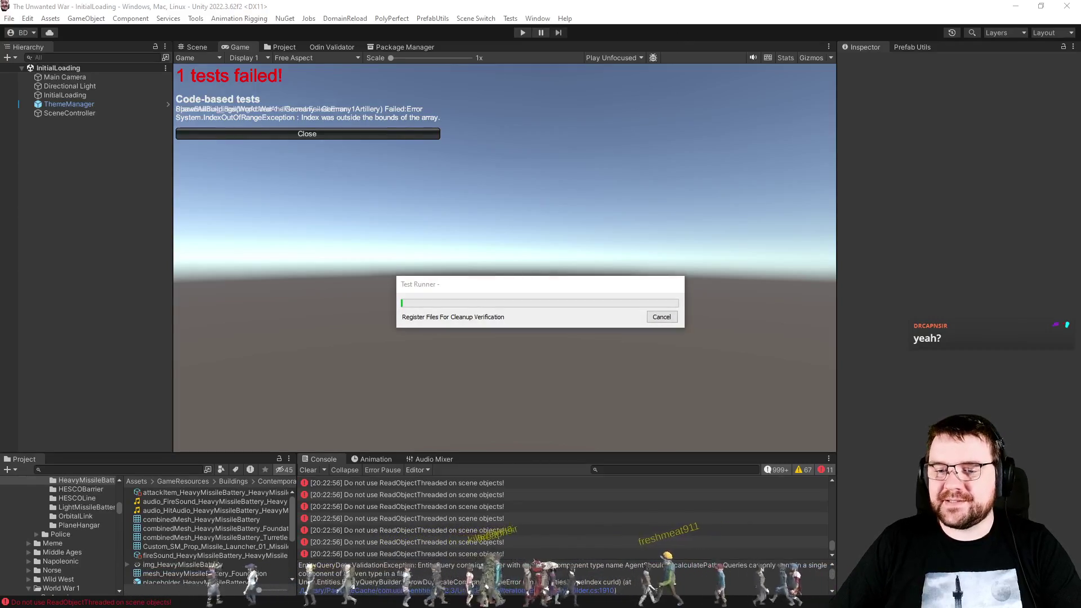
{"action": "mouse_move", "coordinate": [552, 291]}
{"action": "left_mouse_down"}
{"action": "mouse_move", "coordinate": [776, 87]}
{"action": "mouse_move", "coordinate": [704, 72]}
{"action": "mouse_move", "coordinate": [701, 85]}
{"action": "left_mouse_up"}
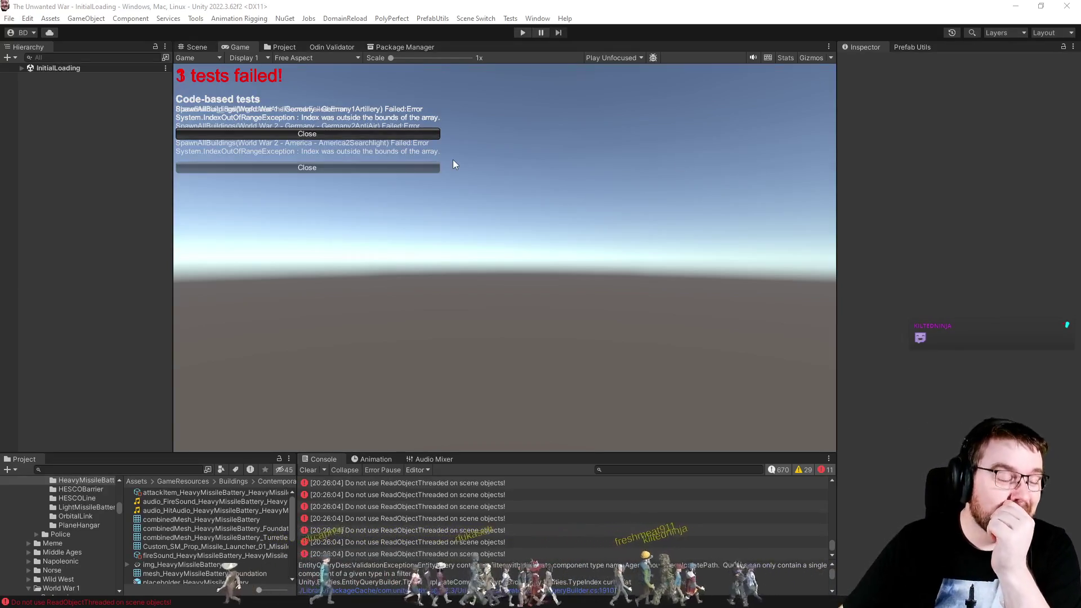
{"action": "left_click", "coordinate": [273, 46]}
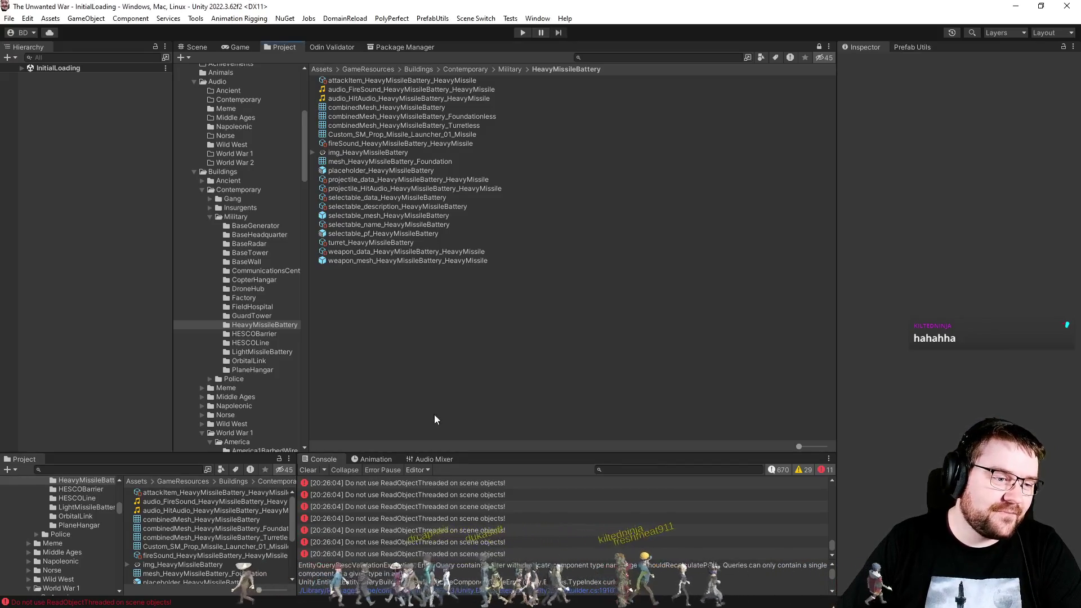
Clear the Console's logged errors, then return to the failed test results.
{"action": "left_click", "coordinate": [309, 469]}
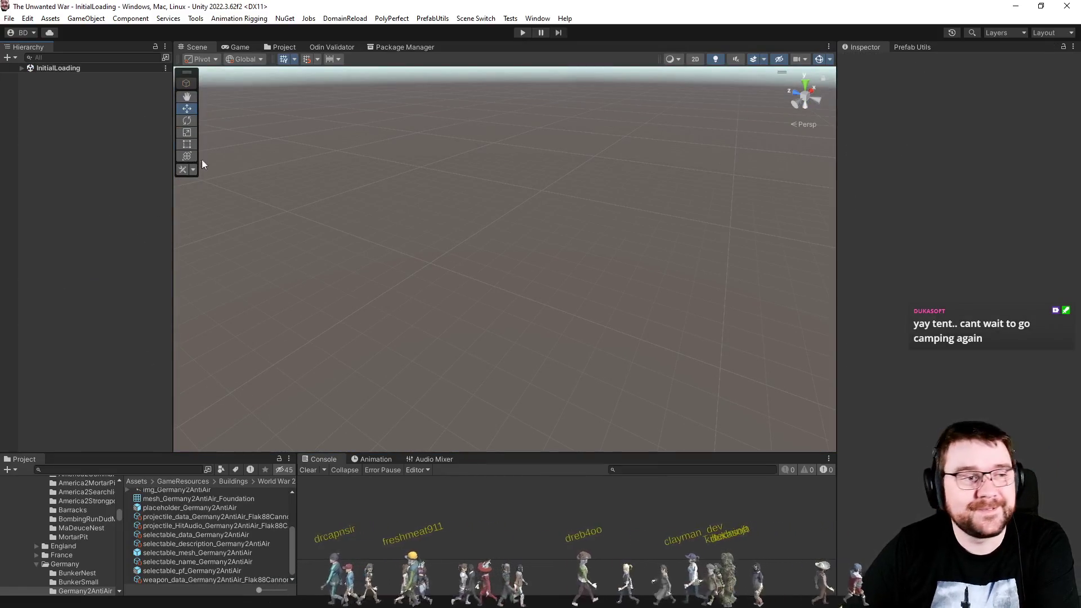
{"action": "left_click", "coordinate": [239, 48]}
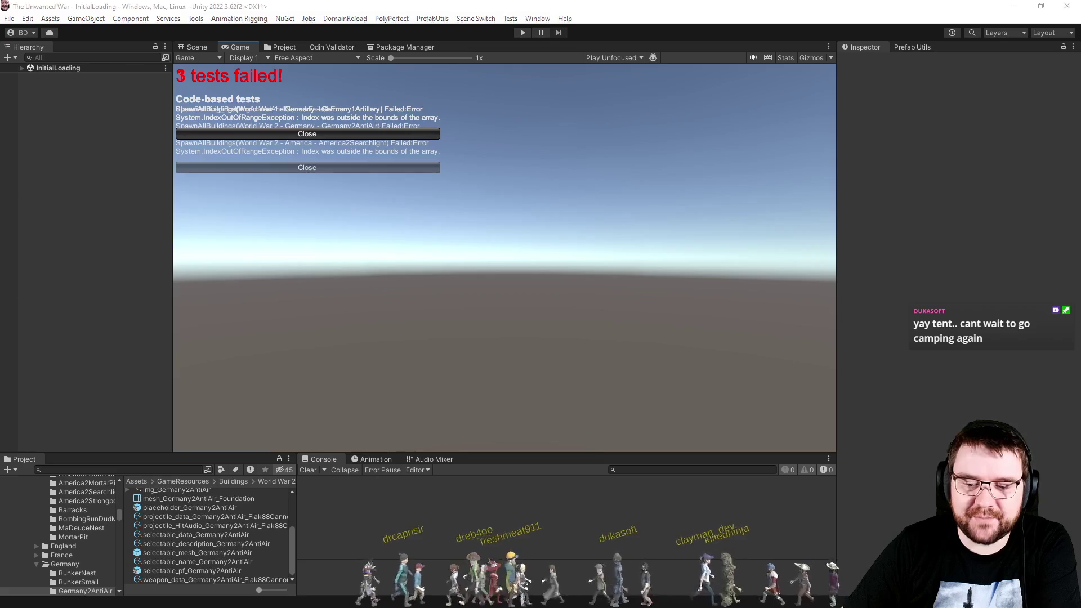
Show the Germany2AntiAir building folder's meshes, data and prefab assets in the Project tab.
{"action": "left_click", "coordinate": [280, 47]}
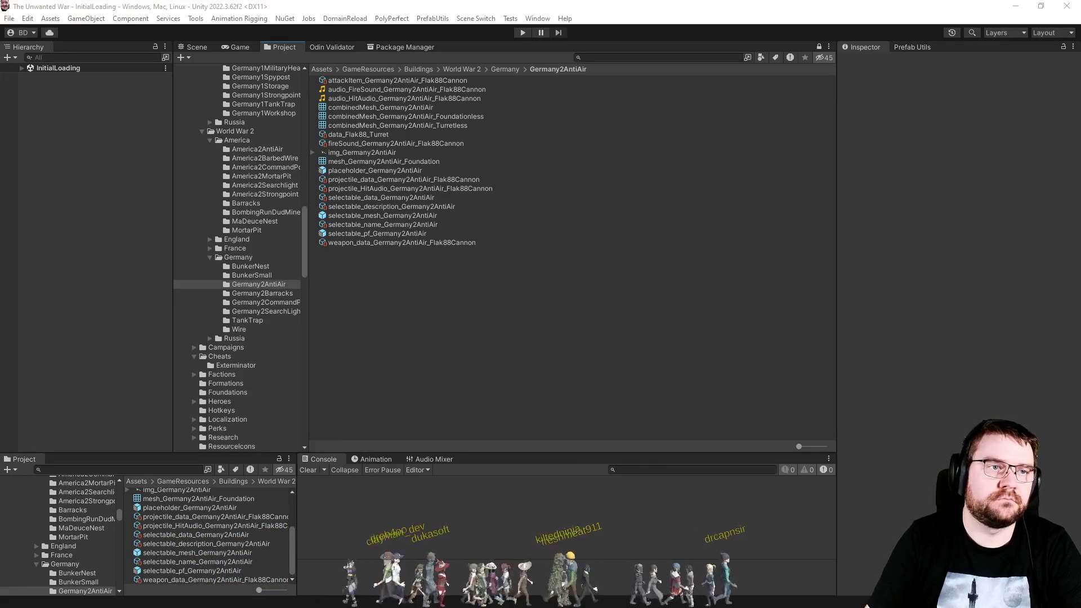
{"action": "left_click", "coordinate": [979, 381]}
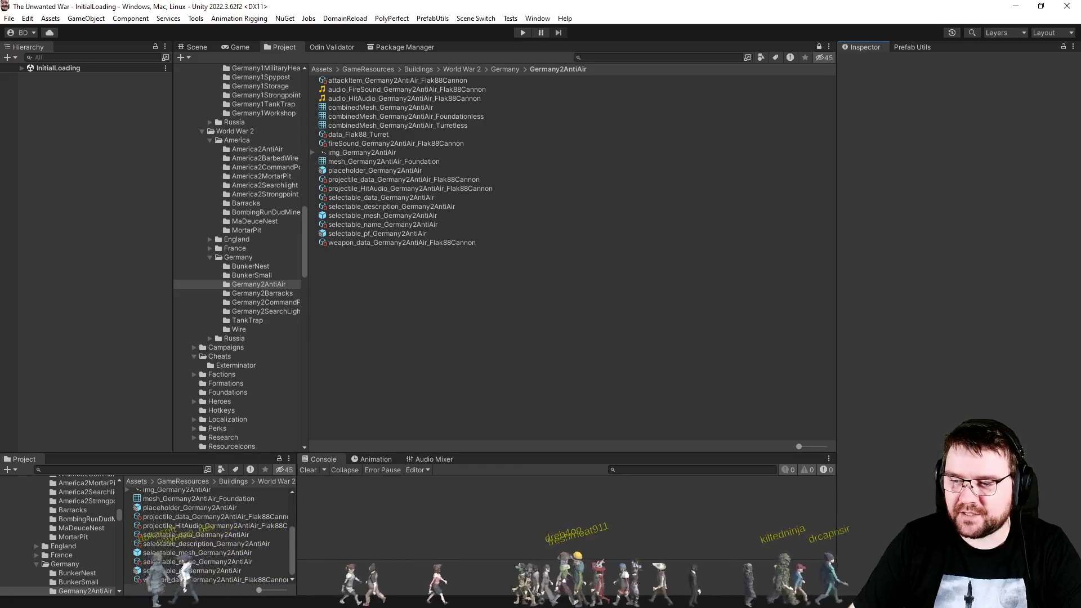
{"action": "left_click", "coordinate": [868, 391]}
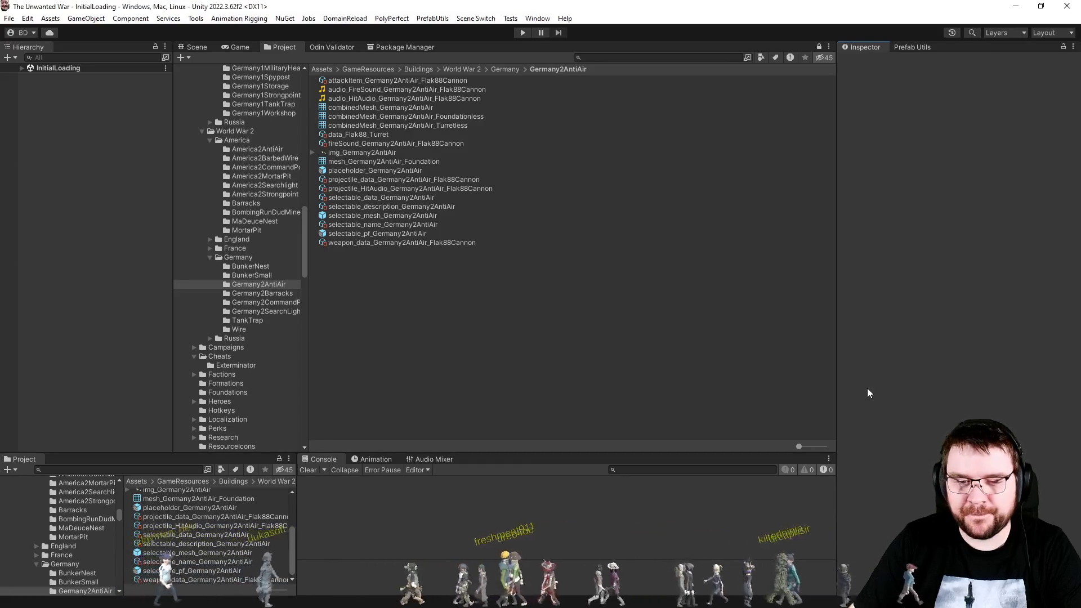